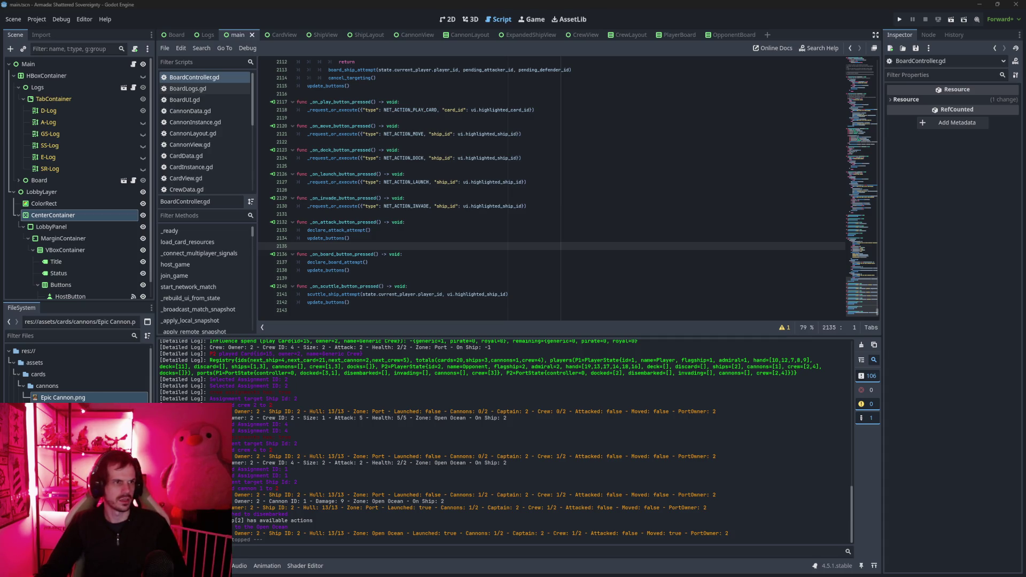
# Switch from the Godot editor to the Codex chat thread about multiplayer peer tracking.
pyautogui.hotkey('alt', 'Tab')
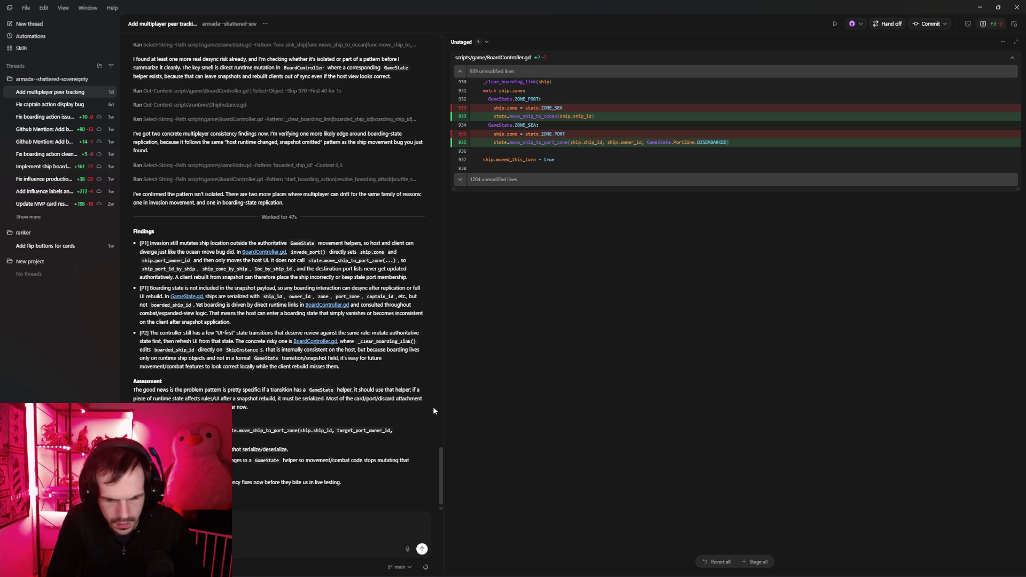
# Send 'please do fix them.' to Codex, review the desync diffs, and start committing them.
pyautogui.press('Return')
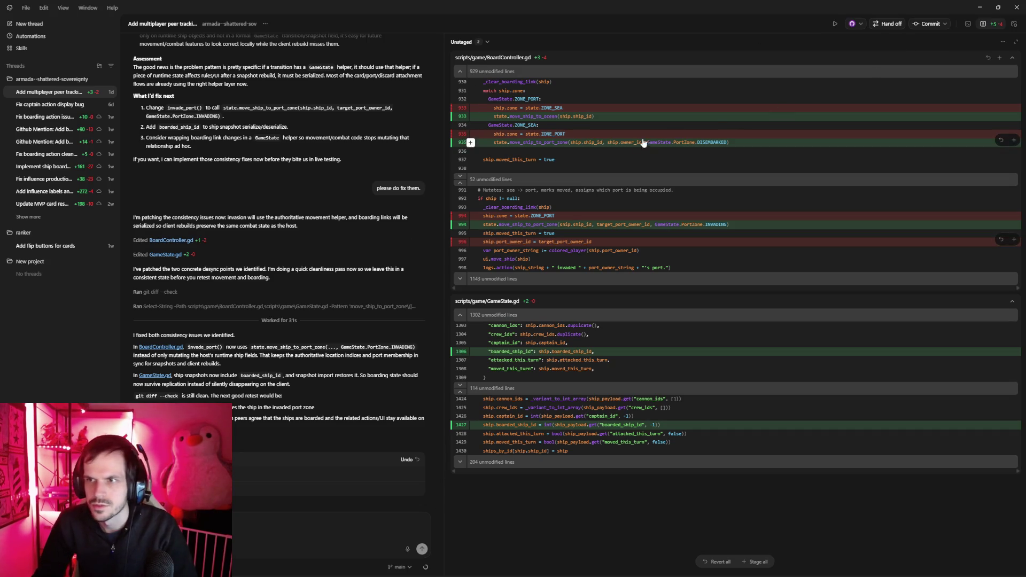
pyautogui.click(926, 25)
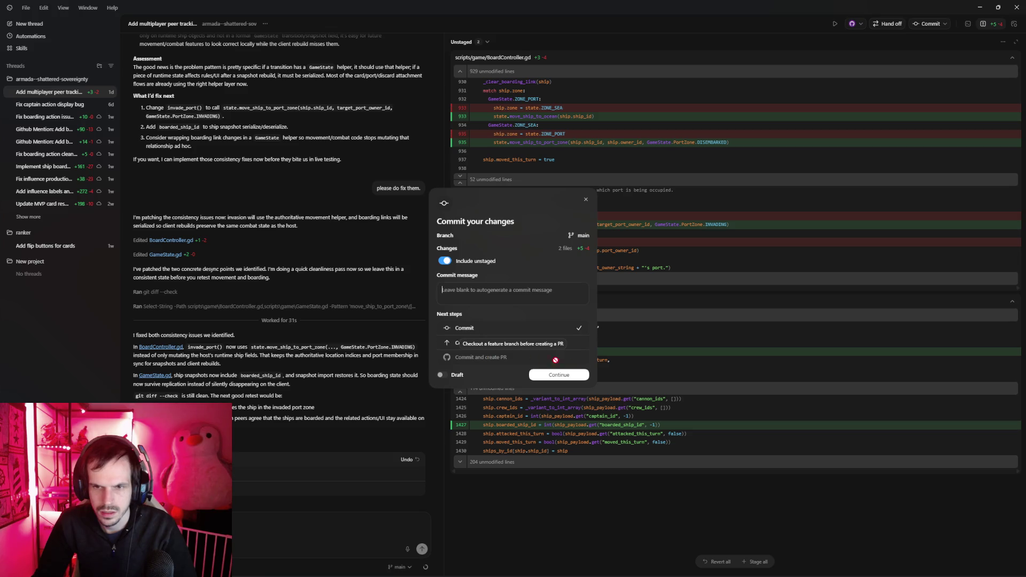
# Commit the BoardController.gd and GameState.gd fixes on main, then return to Godot.
pyautogui.click(560, 376)
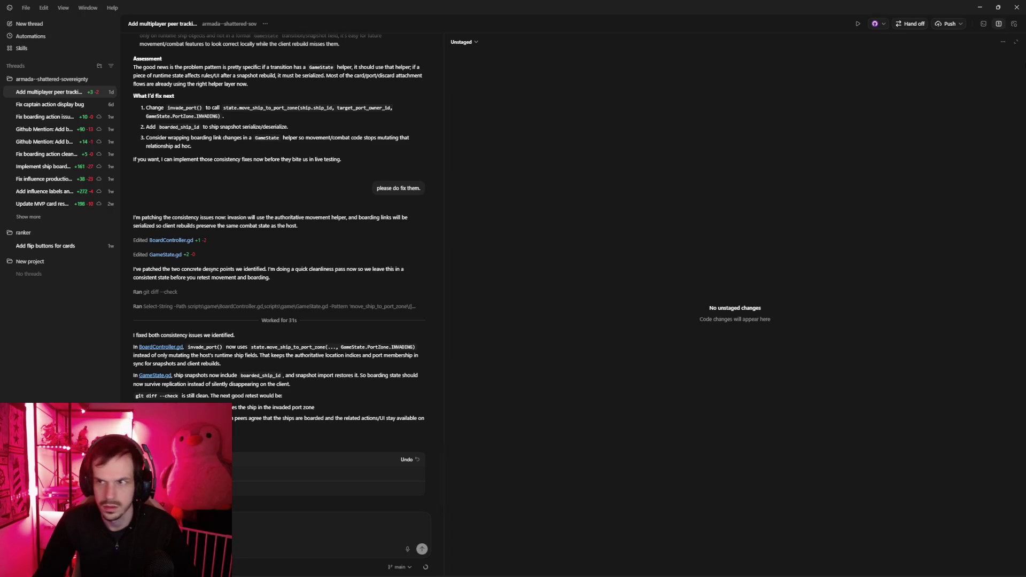
pyautogui.click(962, 23)
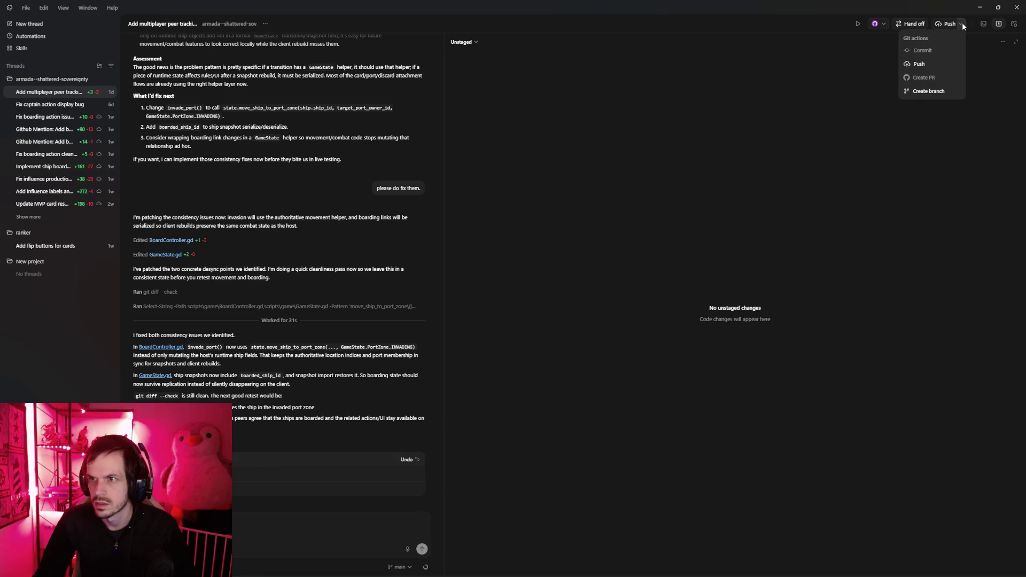
pyautogui.hotkey('alt', 'Tab')
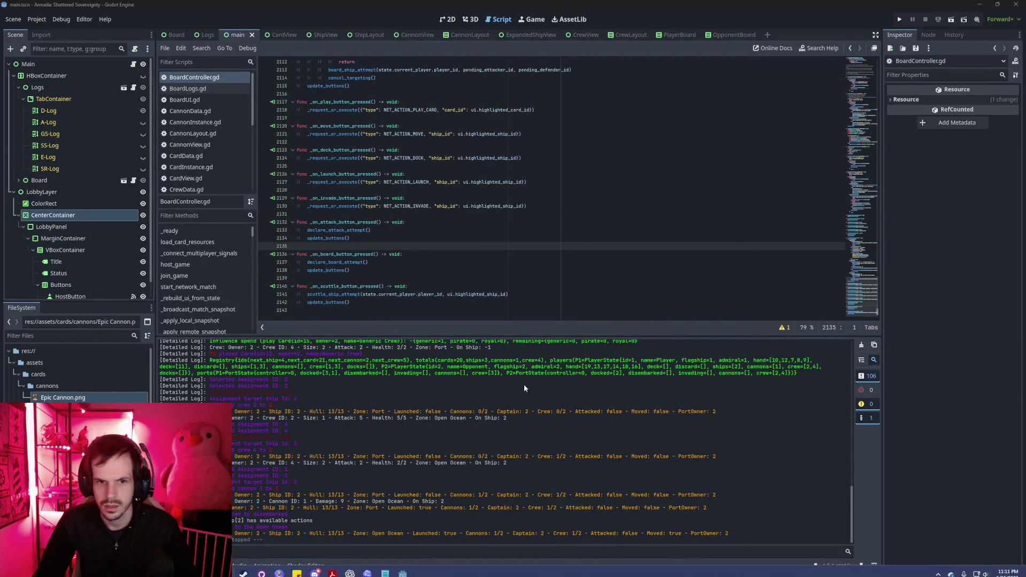
# Run the game, host a local match in one instance and join it from the other.
pyautogui.click(900, 20)
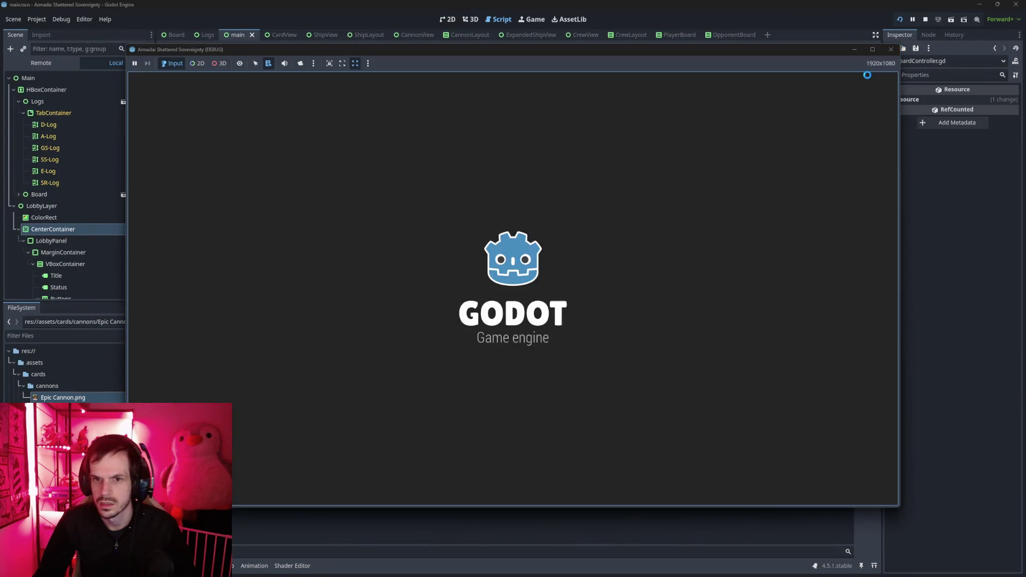
pyautogui.moveTo(577, 58)
pyautogui.mouseDown()
pyautogui.moveTo(800, 128)
pyautogui.moveTo(672, 50)
pyautogui.moveTo(590, 63)
pyautogui.mouseUp()
pyautogui.click(484, 312)
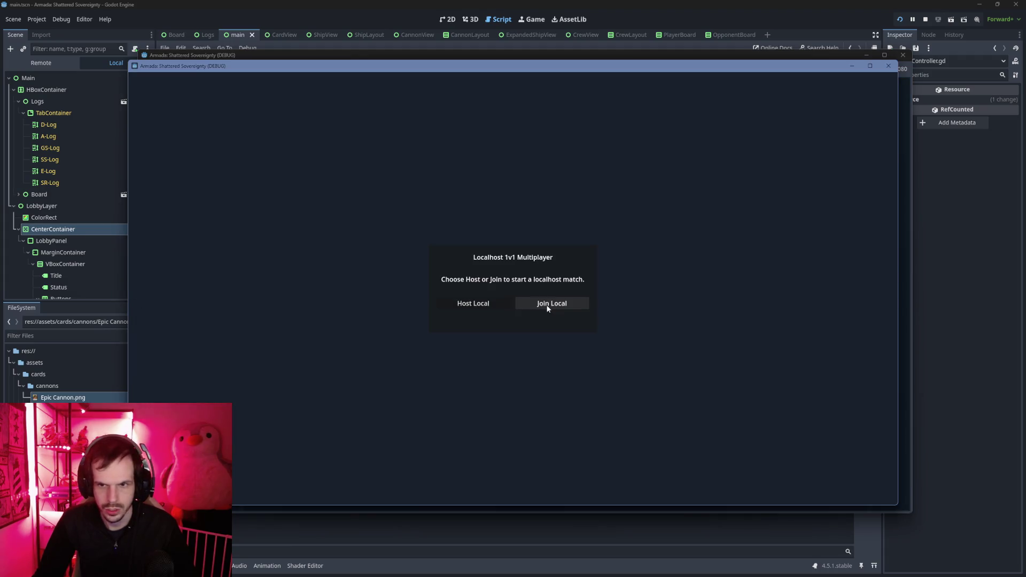
pyautogui.click(547, 305)
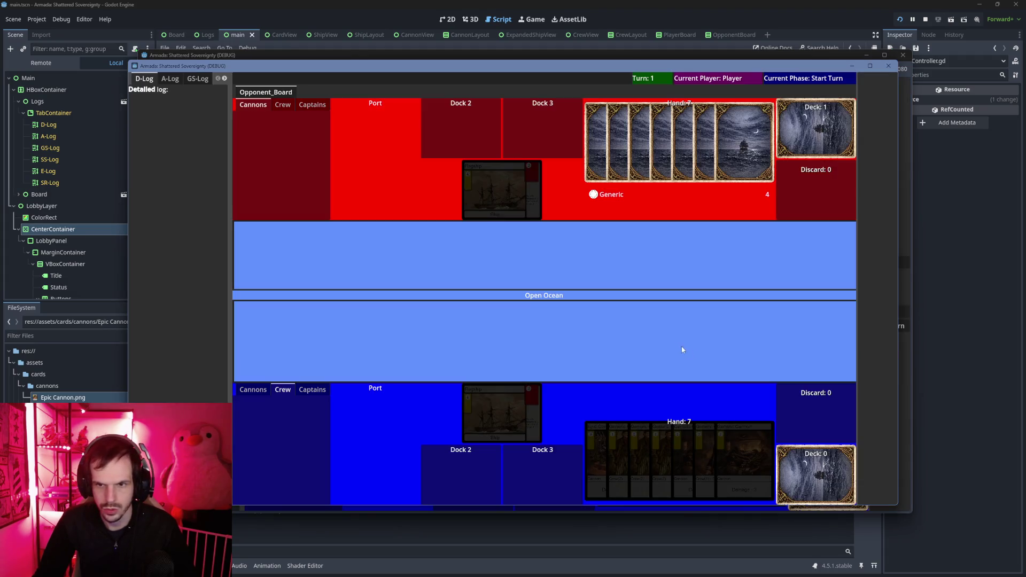
# Advance to the Command phase and play the Generic Ship and Generic Captain cards.
pyautogui.click(907, 353)
pyautogui.click(890, 313)
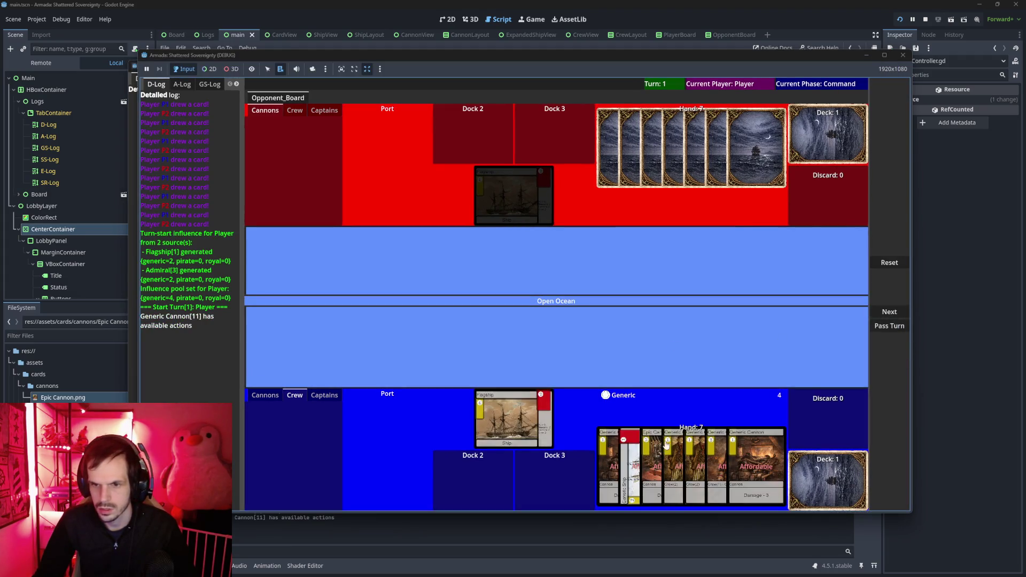
pyautogui.click(890, 287)
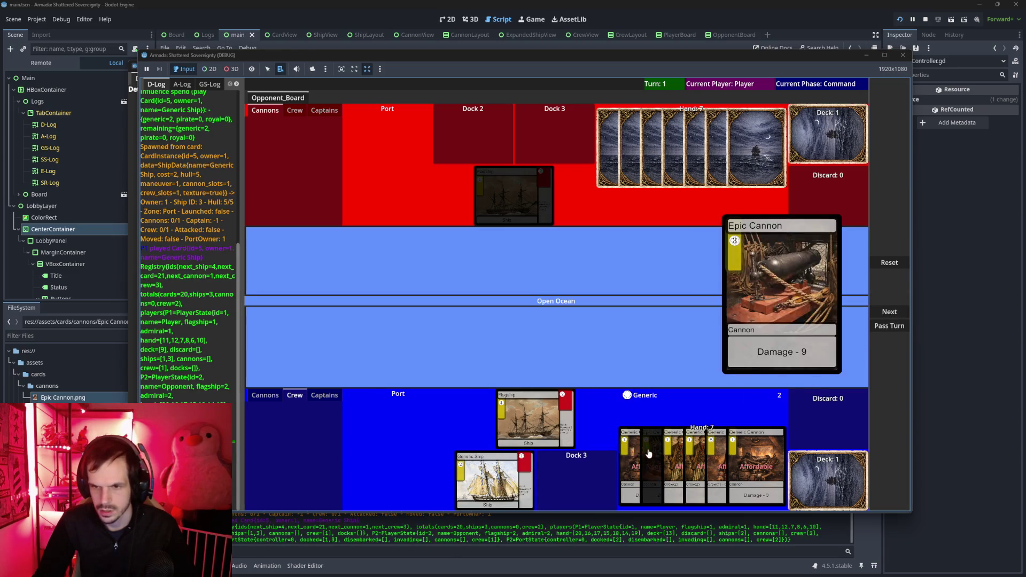
pyautogui.click(723, 459)
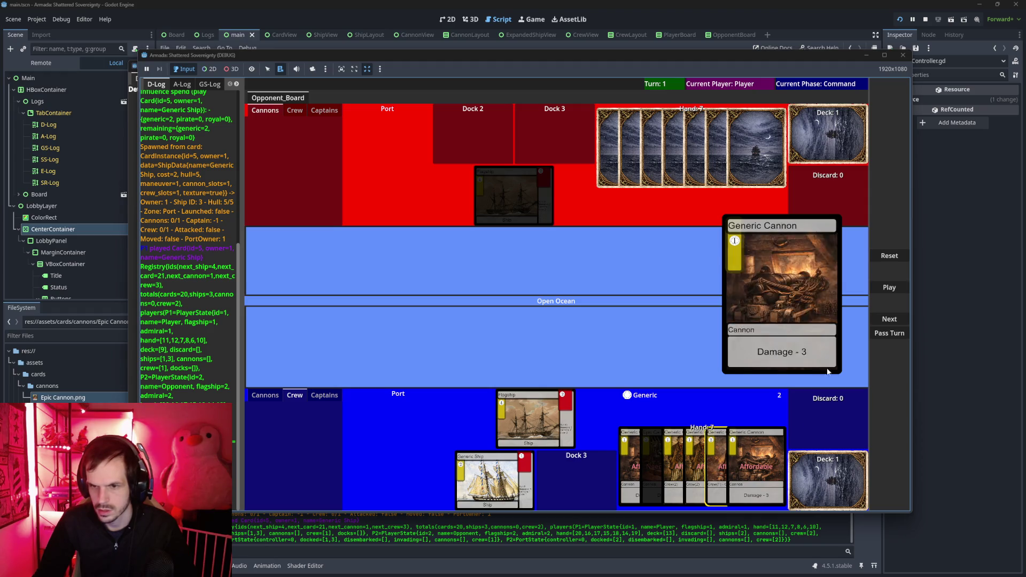
pyautogui.click(889, 287)
# Assign the Generic Captain to the new ship and the Admiral to the Flagship.
pyautogui.click(325, 396)
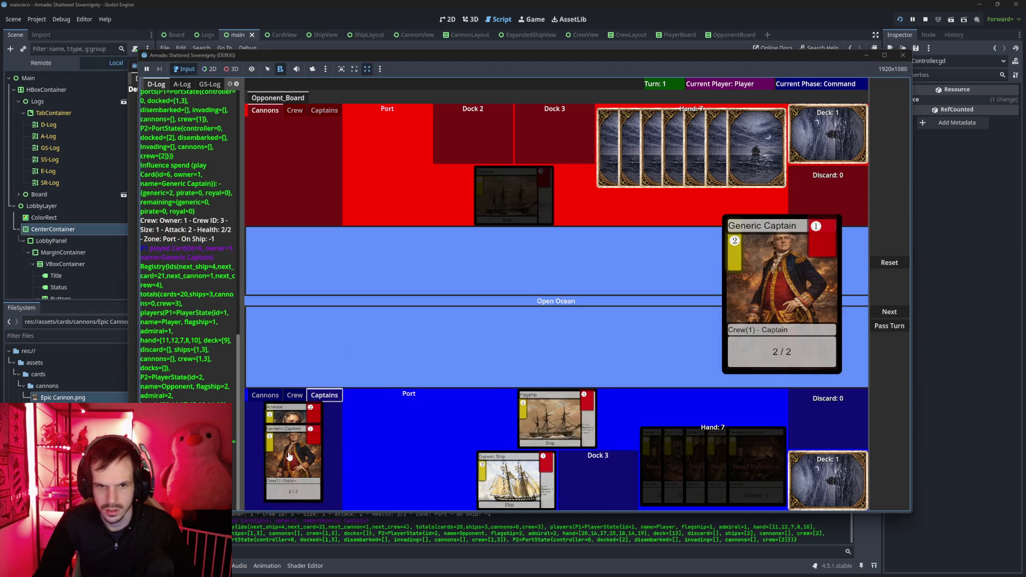
pyautogui.click(293, 470)
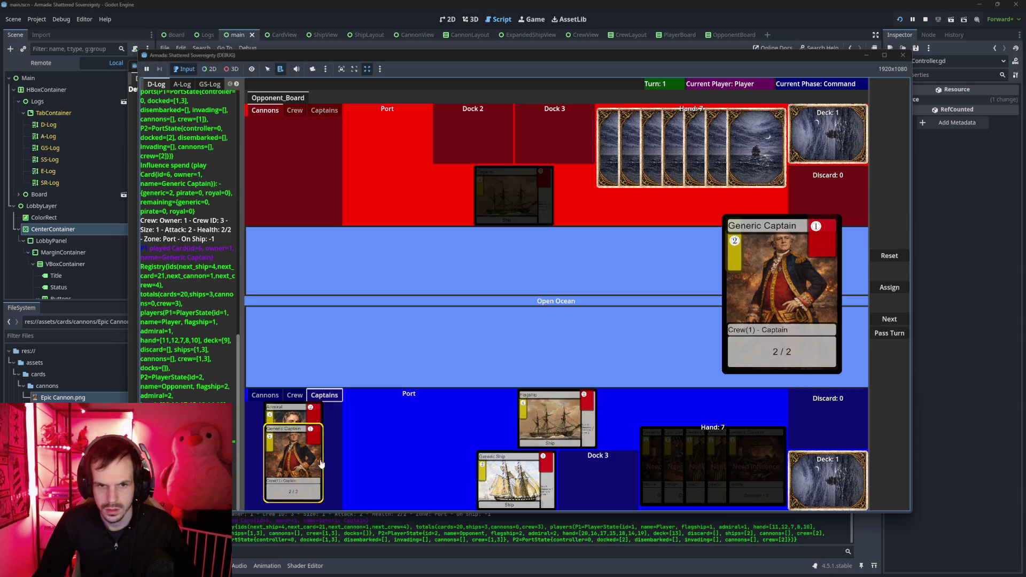
pyautogui.click(890, 288)
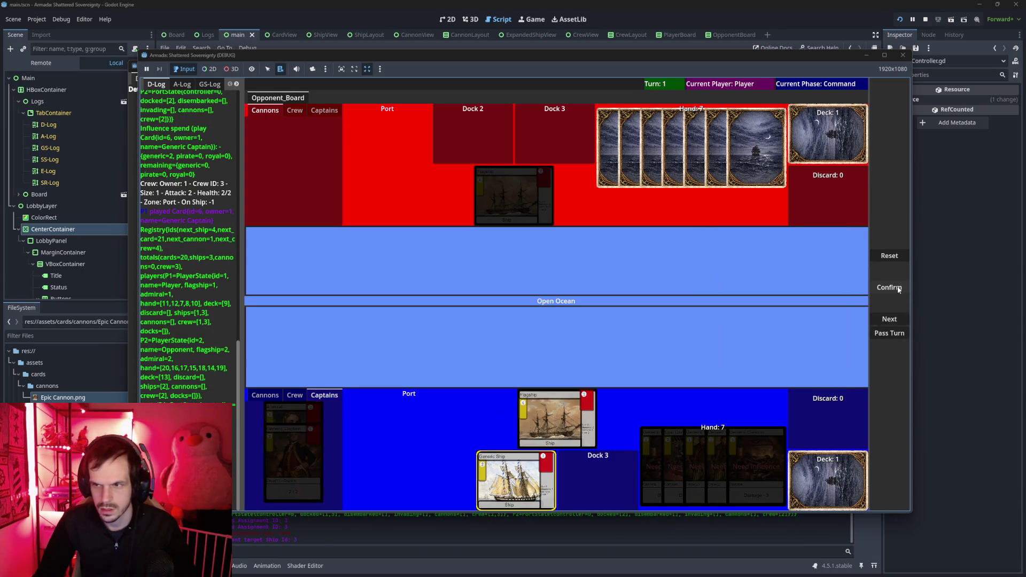
pyautogui.click(293, 441)
pyautogui.click(887, 287)
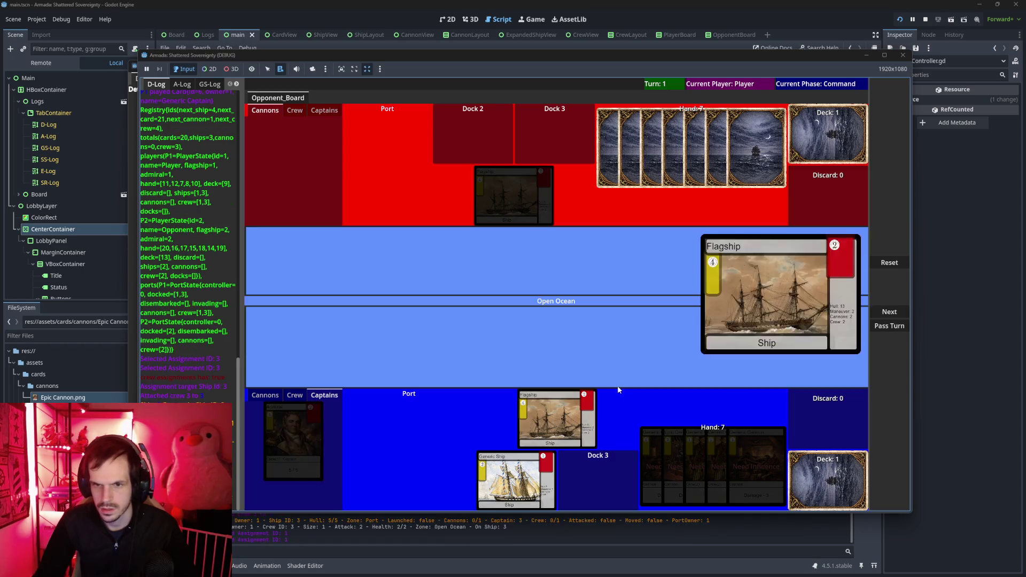
pyautogui.click(549, 414)
pyautogui.click(897, 288)
# Review the player's Crew, Cannons and Captains card tabs.
pyautogui.click(295, 396)
pyautogui.click(267, 396)
pyautogui.click(293, 397)
pyautogui.click(322, 397)
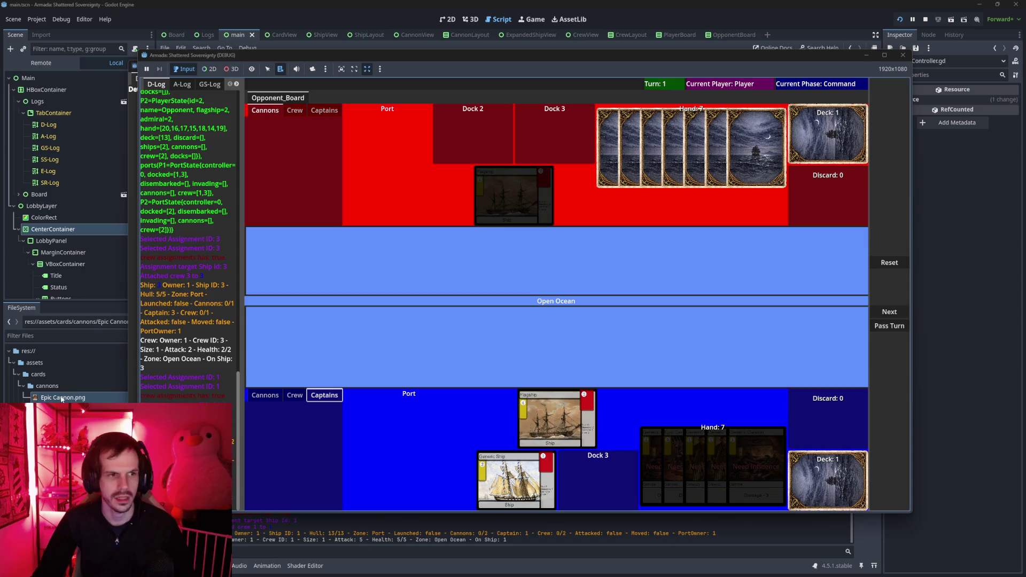
# Check the cannon cards, then pass the turn so the Opponent begins Turn 2.
pyautogui.moveTo(574, 407)
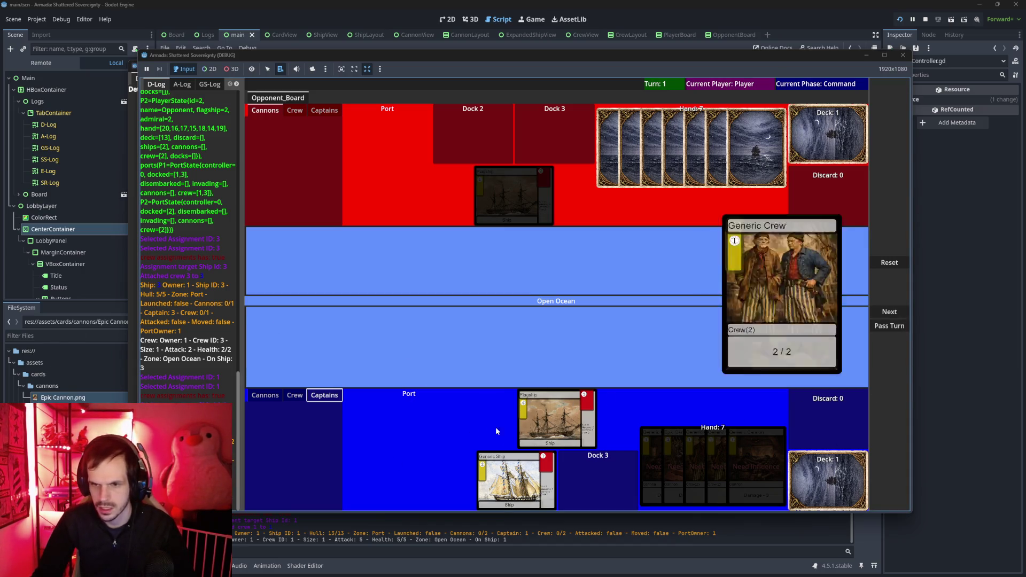
pyautogui.click(272, 396)
pyautogui.click(889, 326)
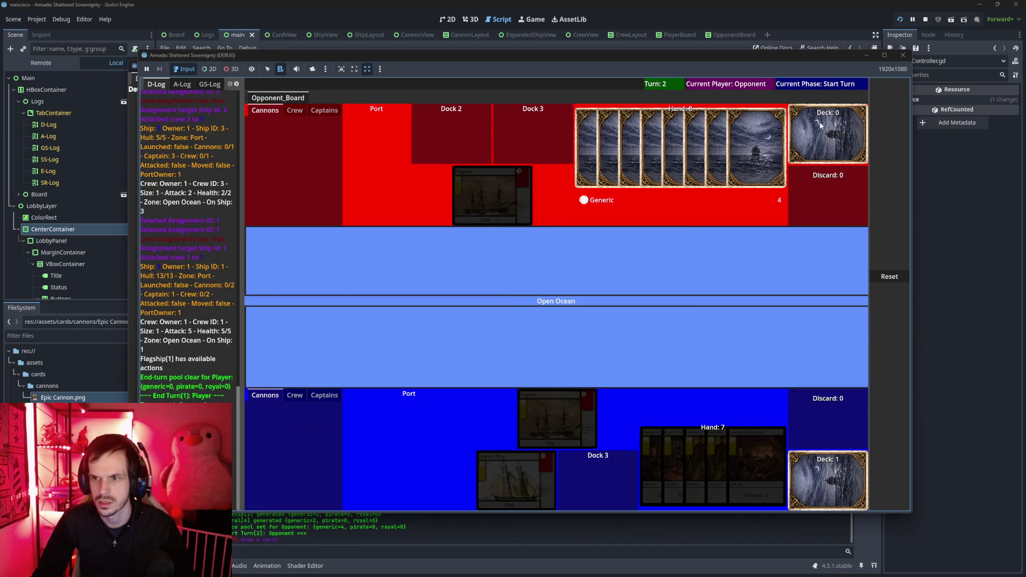
pyautogui.hotkey('alt', 'Tab')
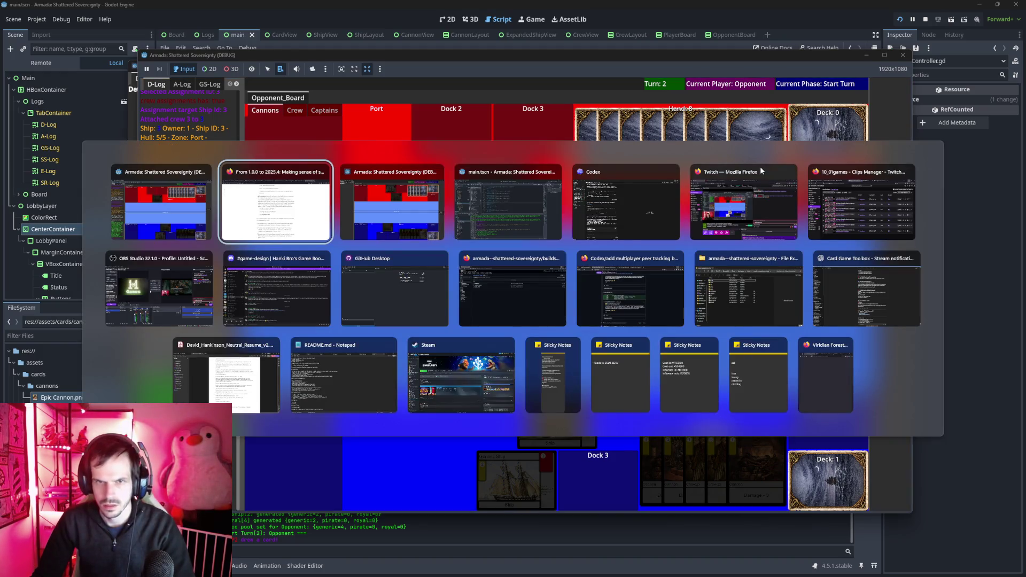
# In the Opponent's instance, advance to Command and play the Epic Cannon and another card.
pyautogui.hotkey('alt', 'Tab')
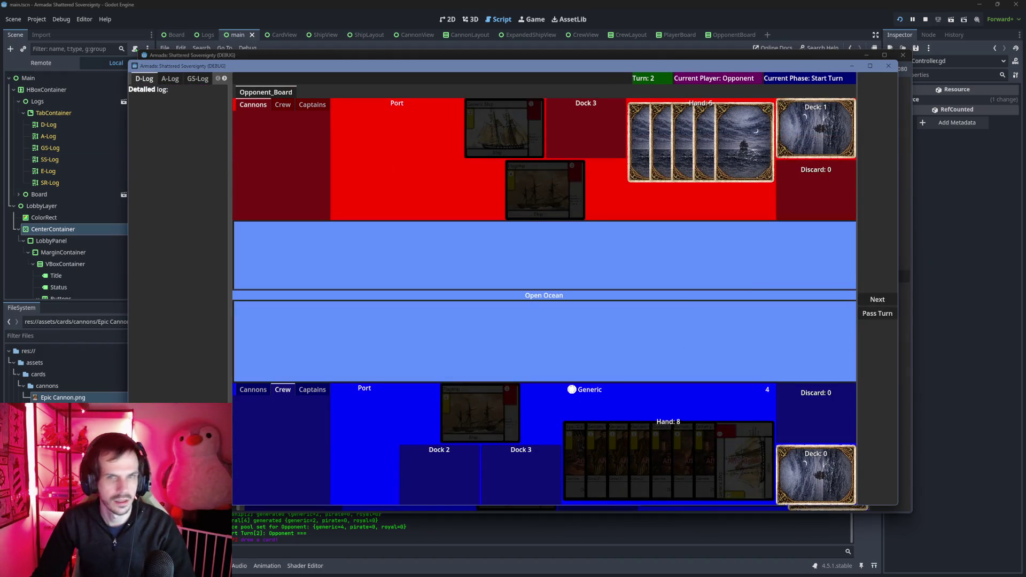
pyautogui.click(876, 299)
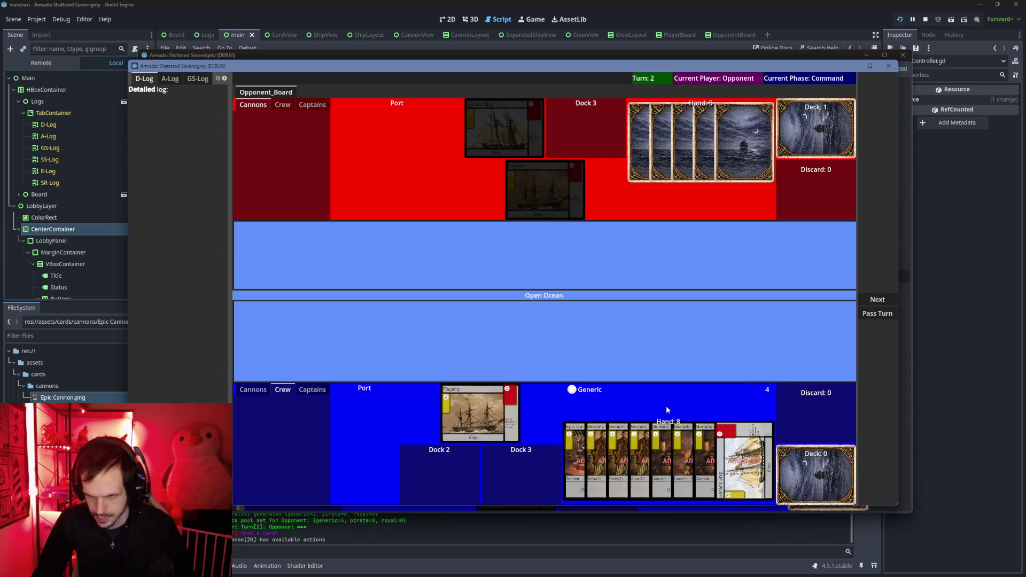
pyautogui.click(575, 451)
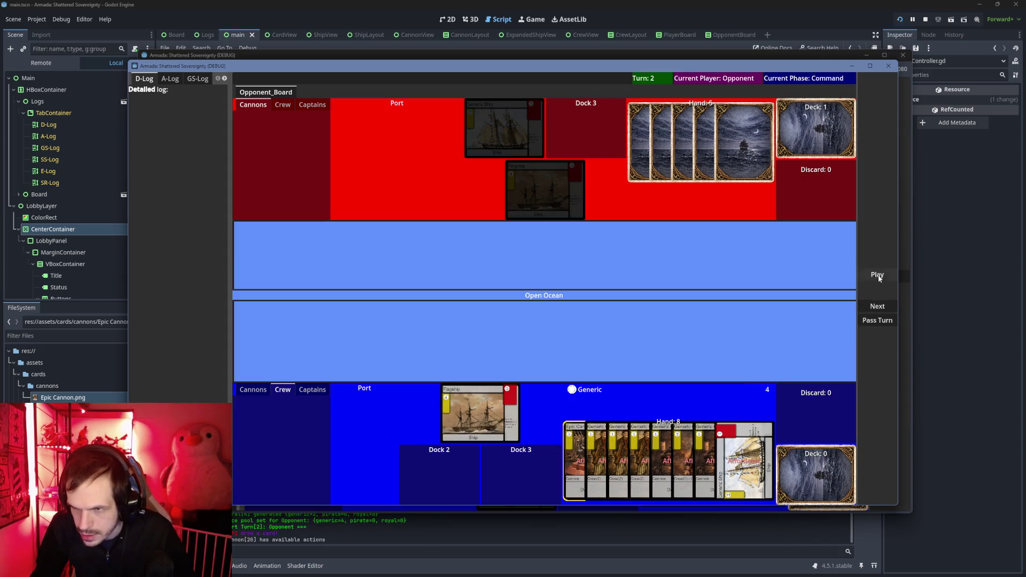
pyautogui.click(880, 277)
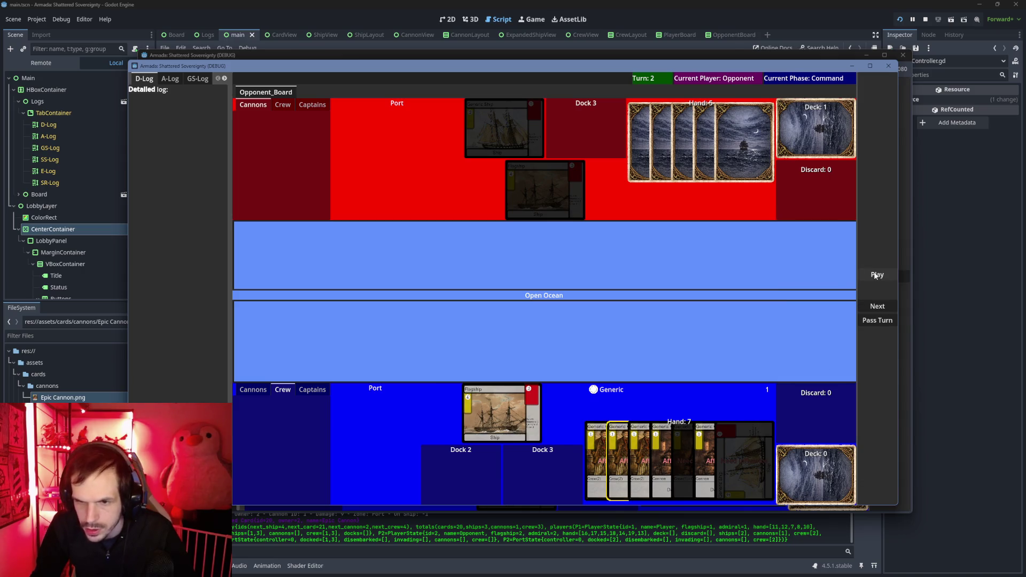
pyautogui.click(875, 275)
# Assign the Admiral and the Generic Crew to the Flagship.
pyautogui.click(312, 389)
pyautogui.click(281, 436)
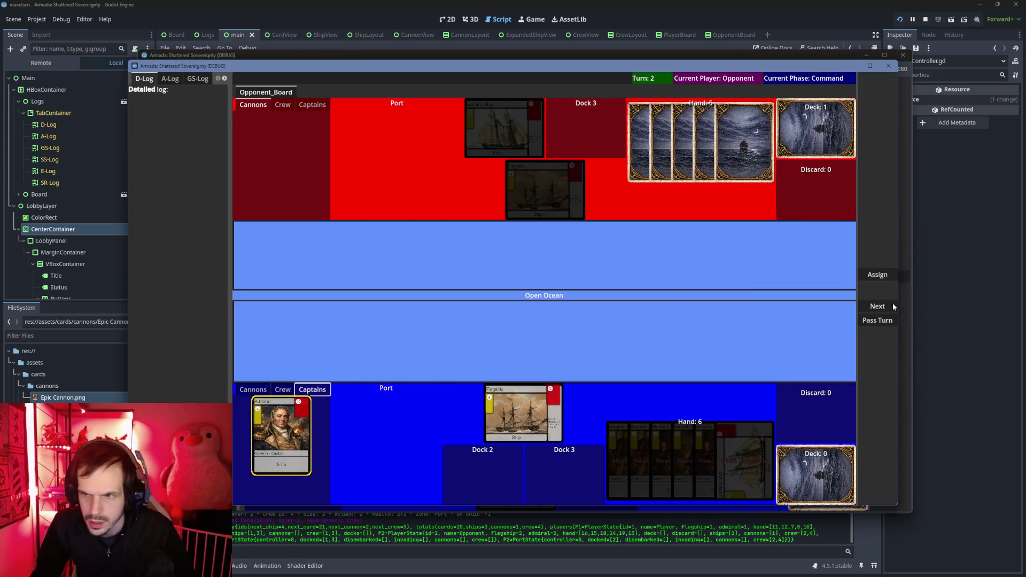
pyautogui.click(878, 275)
pyautogui.click(878, 274)
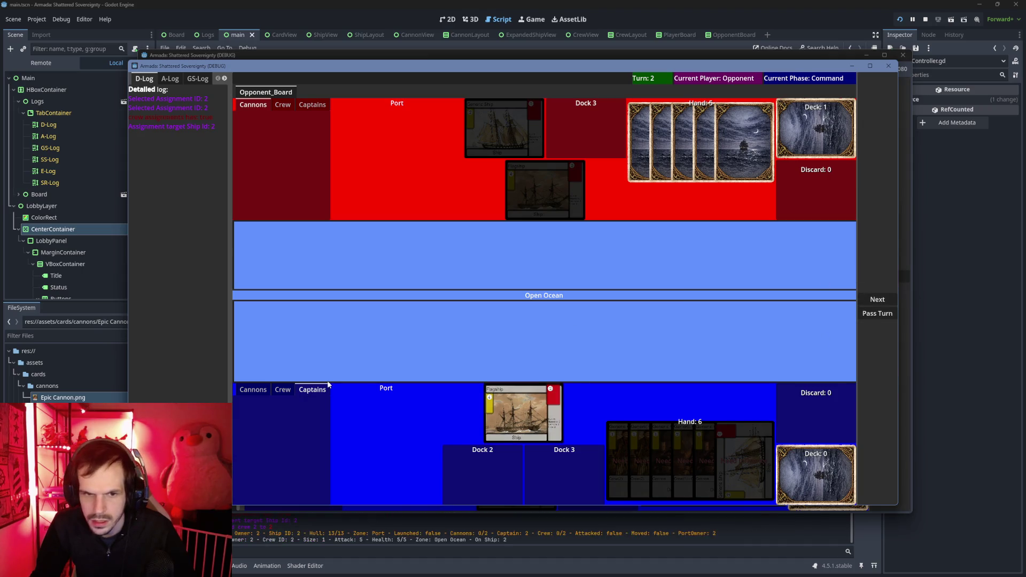
pyautogui.click(283, 390)
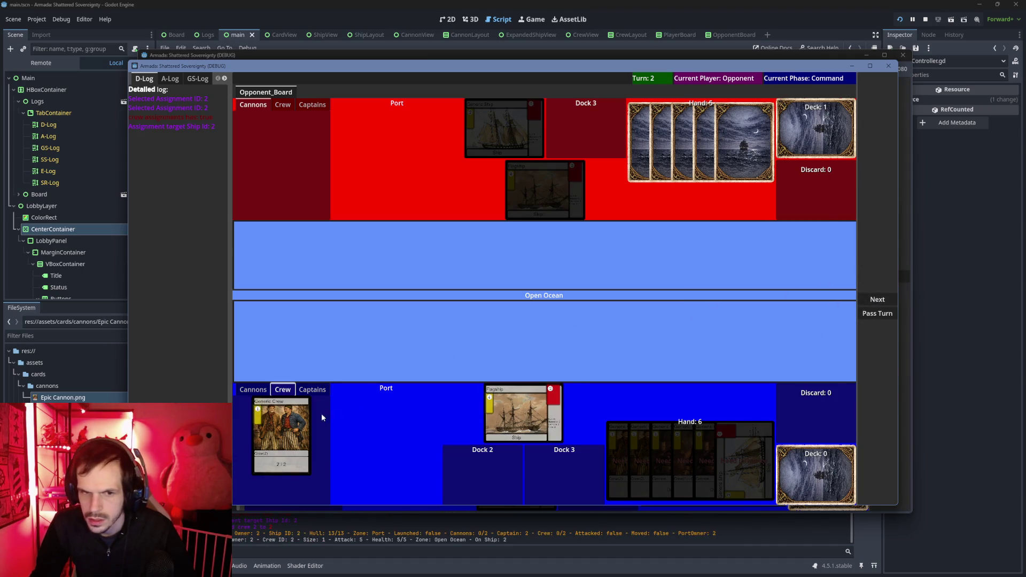
pyautogui.click(293, 428)
pyautogui.click(877, 275)
pyautogui.click(878, 275)
# Attach the Epic Cannon to the Flagship, then advance to Maneuver and sail it into the Open Ocean.
pyautogui.click(252, 389)
pyautogui.click(281, 436)
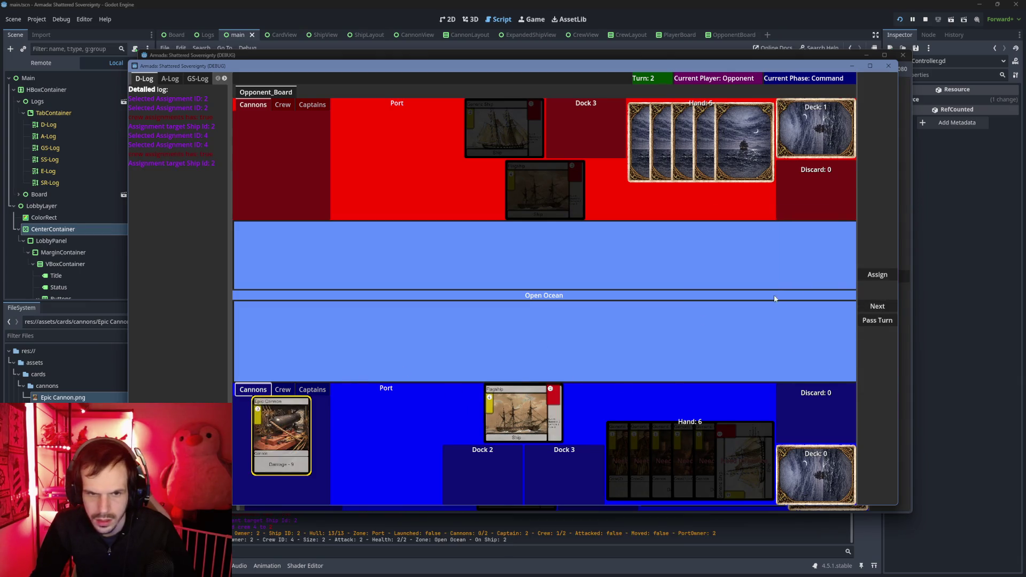
pyautogui.click(886, 274)
pyautogui.click(517, 412)
pyautogui.click(877, 273)
pyautogui.click(877, 301)
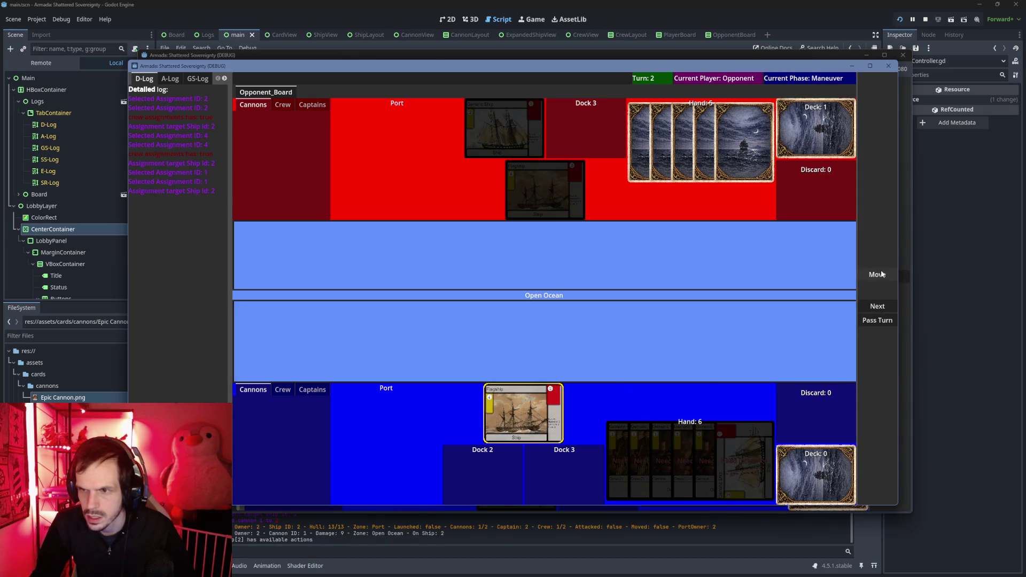
pyautogui.click(881, 274)
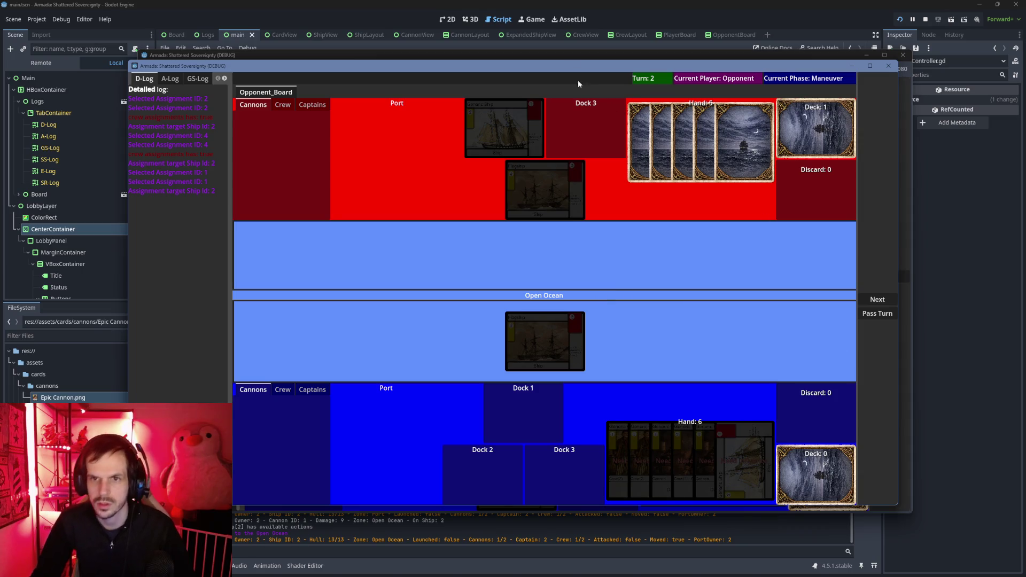
# Expand the Open Ocean Flagship to inspect its attached captain and crew.
pyautogui.click(542, 180)
pyautogui.click(508, 191)
pyautogui.click(540, 202)
pyautogui.click(563, 223)
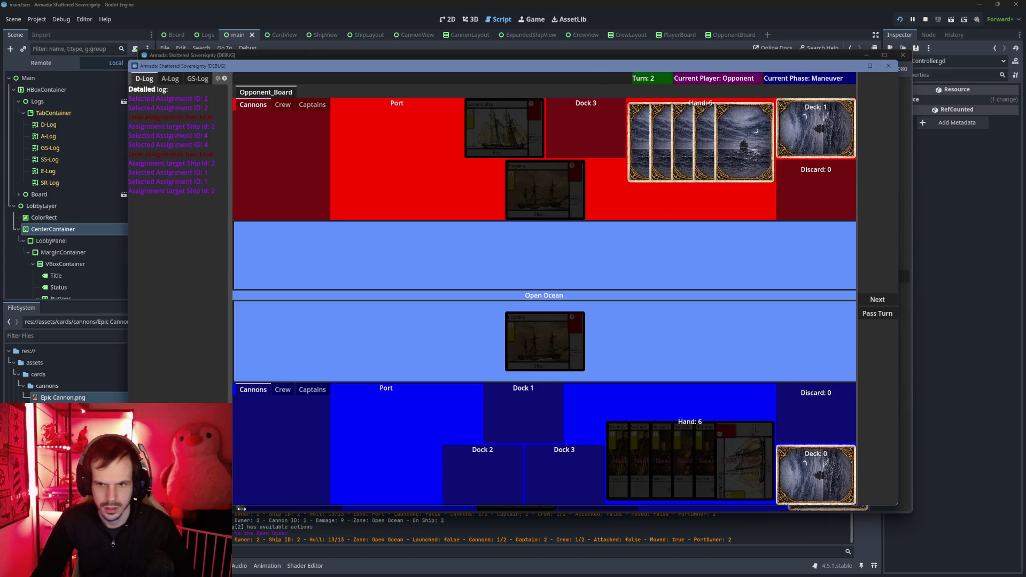
# Cycle through the player's Cannons, Crew and Captains card tabs.
pyautogui.click(310, 391)
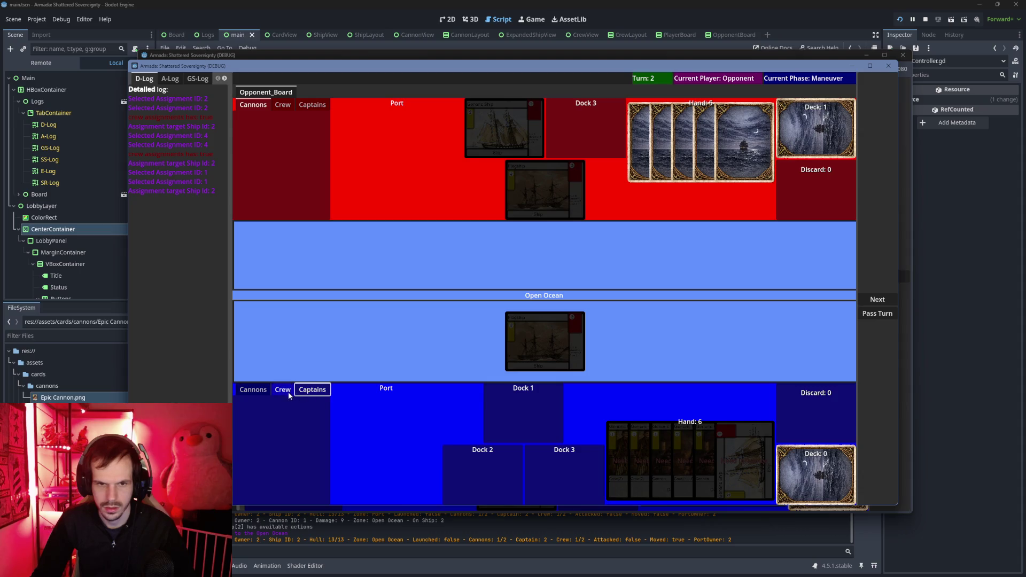
pyautogui.press('Right')
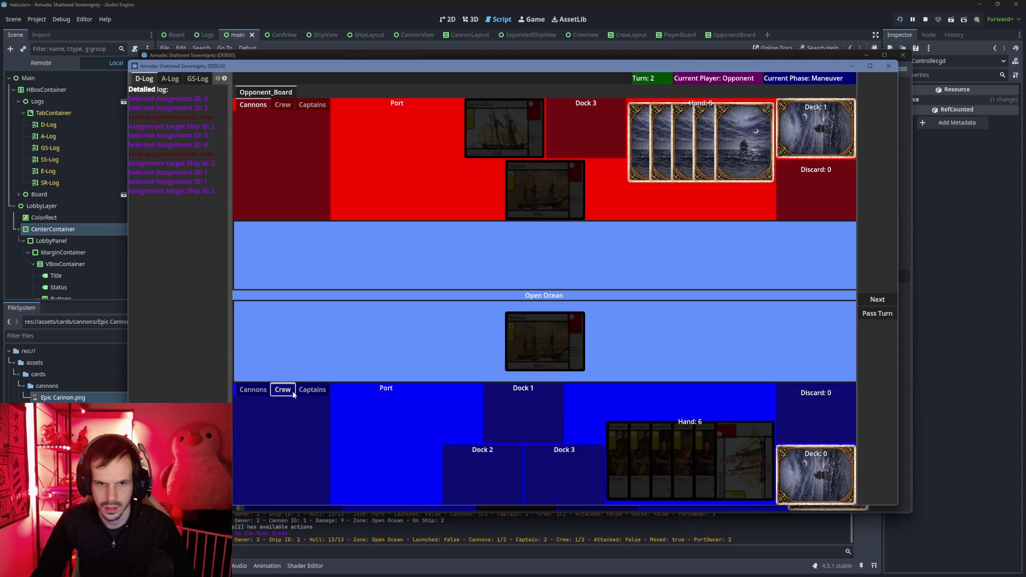
pyautogui.press('Right')
pyautogui.press('F5')
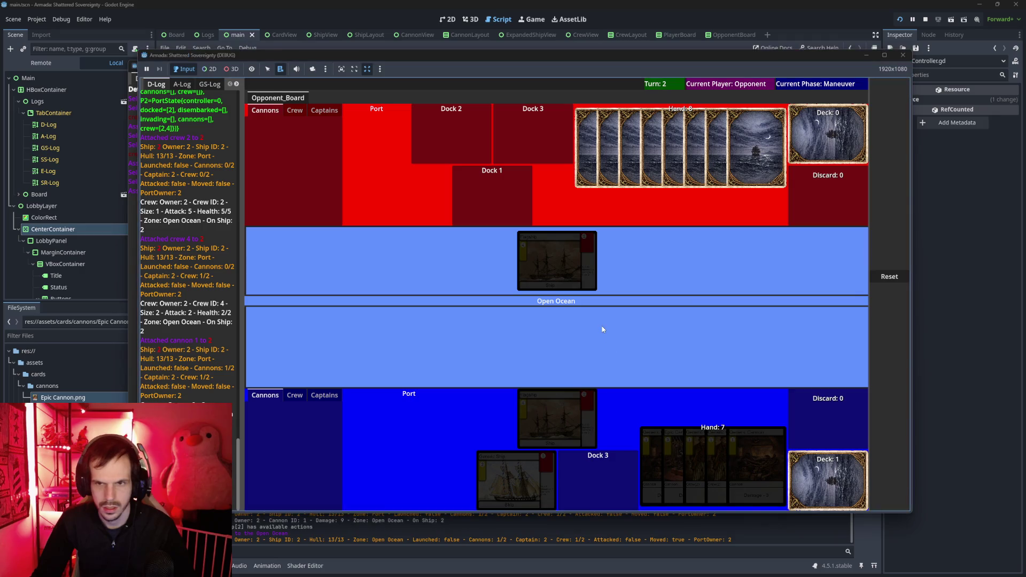
# Expand and close the Open Ocean Flagship in both game instances to compare them.
pyautogui.moveTo(578, 421)
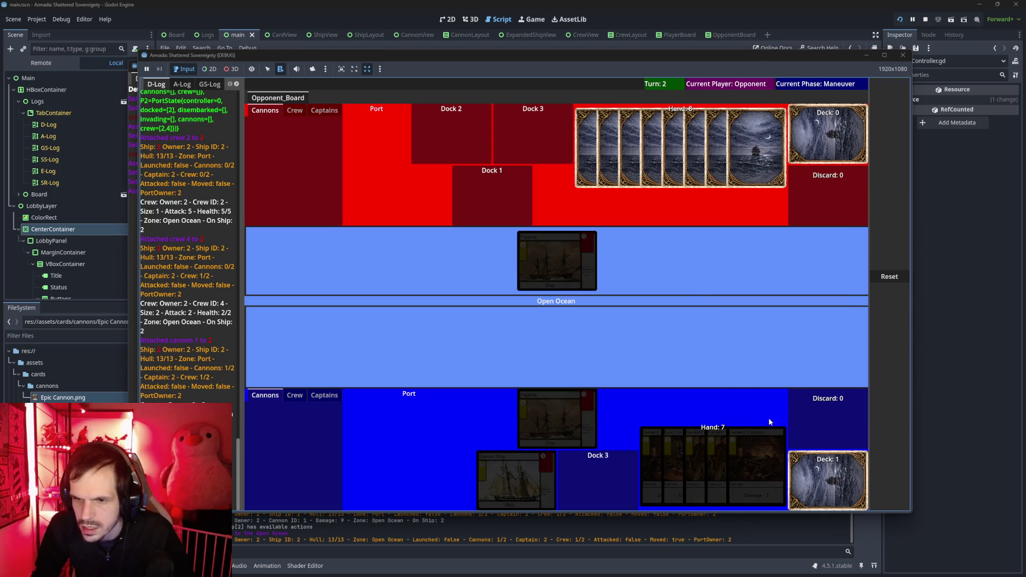
pyautogui.hotkey('alt', 'Tab')
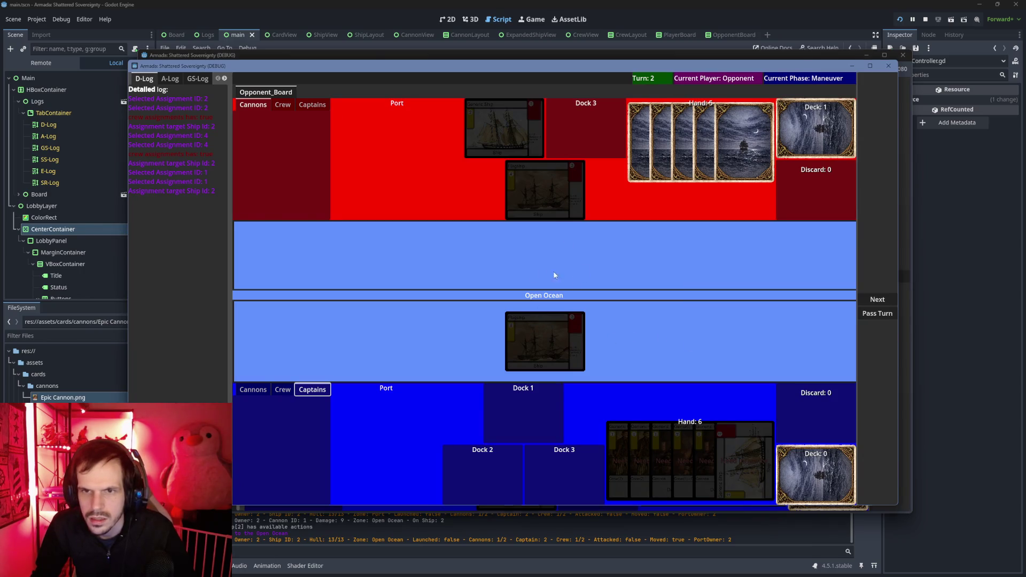
pyautogui.hotkey('alt', 'Tab')
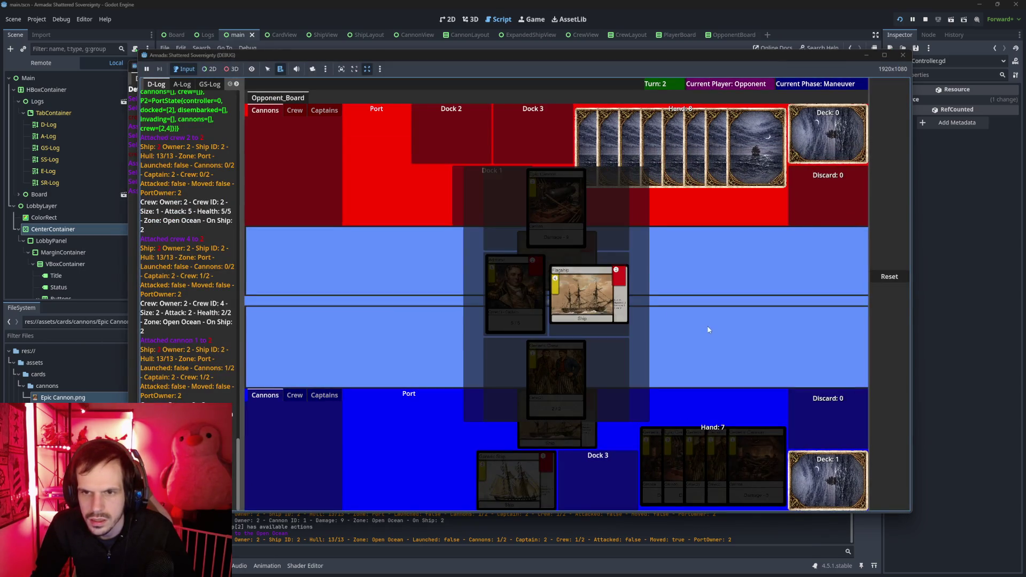
pyautogui.hotkey('alt', 'Tab')
pyautogui.click(550, 340)
pyautogui.hotkey('alt', 'Tab')
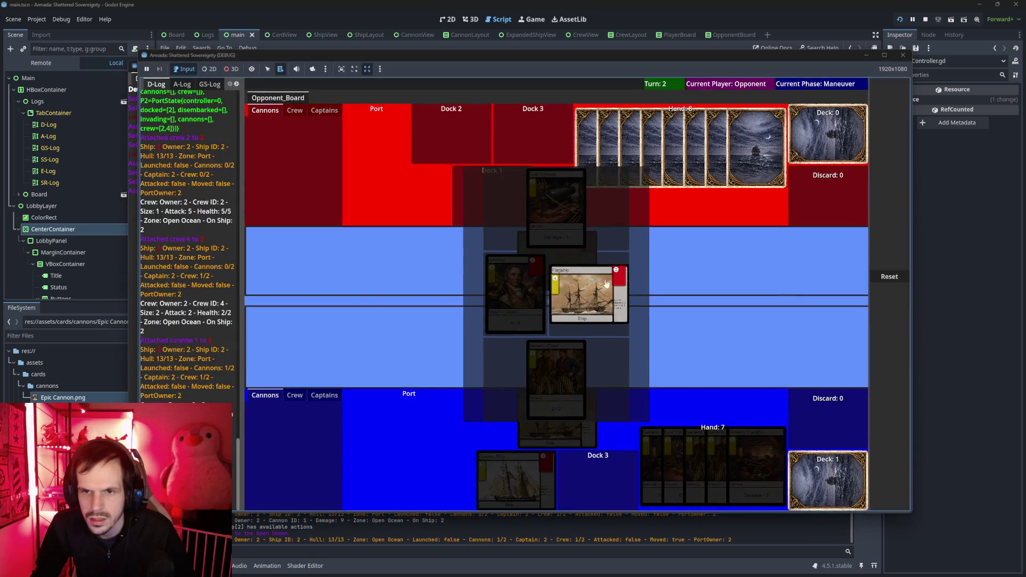
pyautogui.click(617, 336)
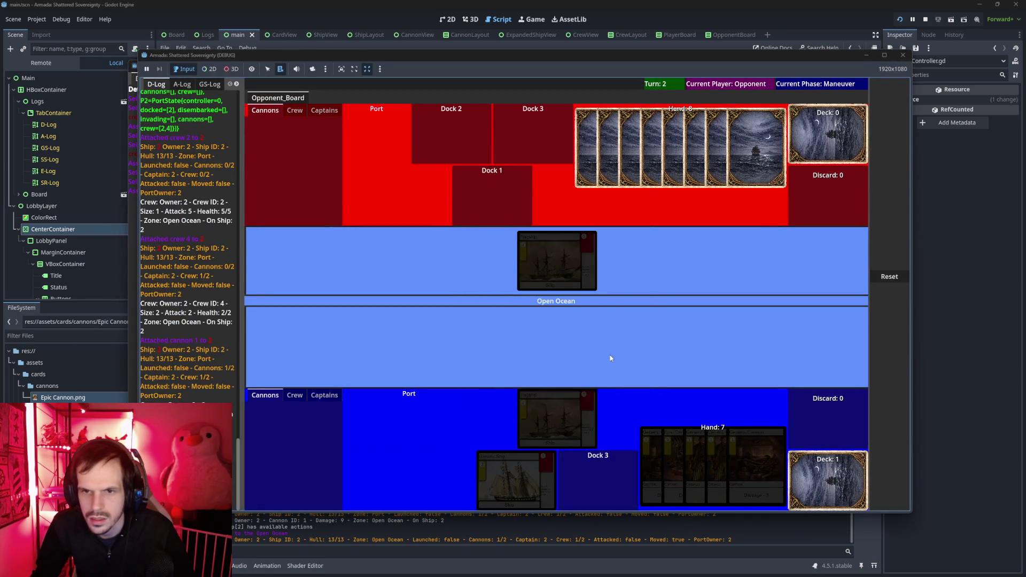
pyautogui.hotkey('alt', 'Tab')
pyautogui.click(569, 326)
# Check the opponent's Crew and Captains tabs and the player's Cannons and Captains tabs.
pyautogui.moveTo(519, 170)
pyautogui.click(282, 105)
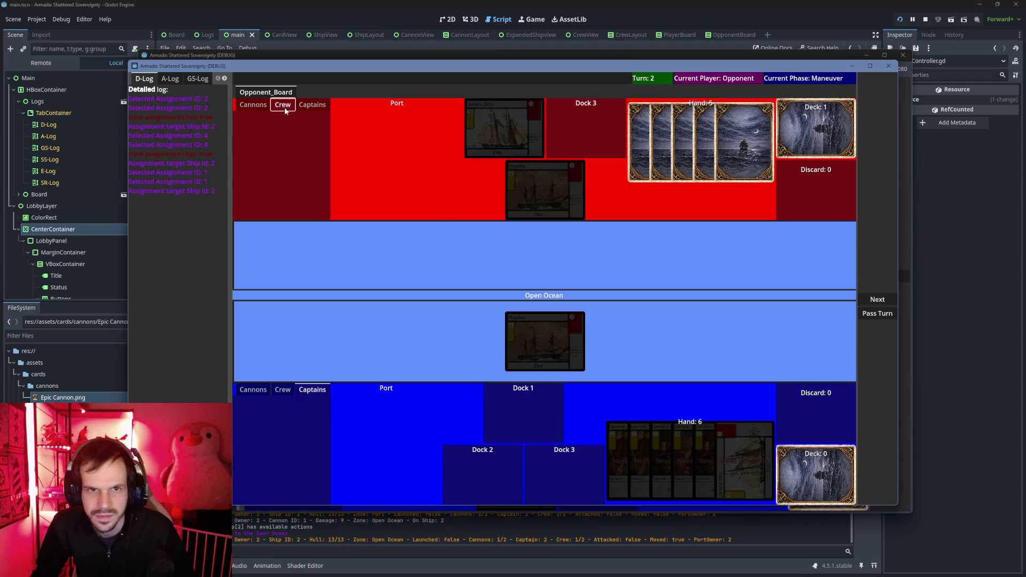
pyautogui.click(312, 105)
pyautogui.click(253, 390)
pyautogui.click(312, 390)
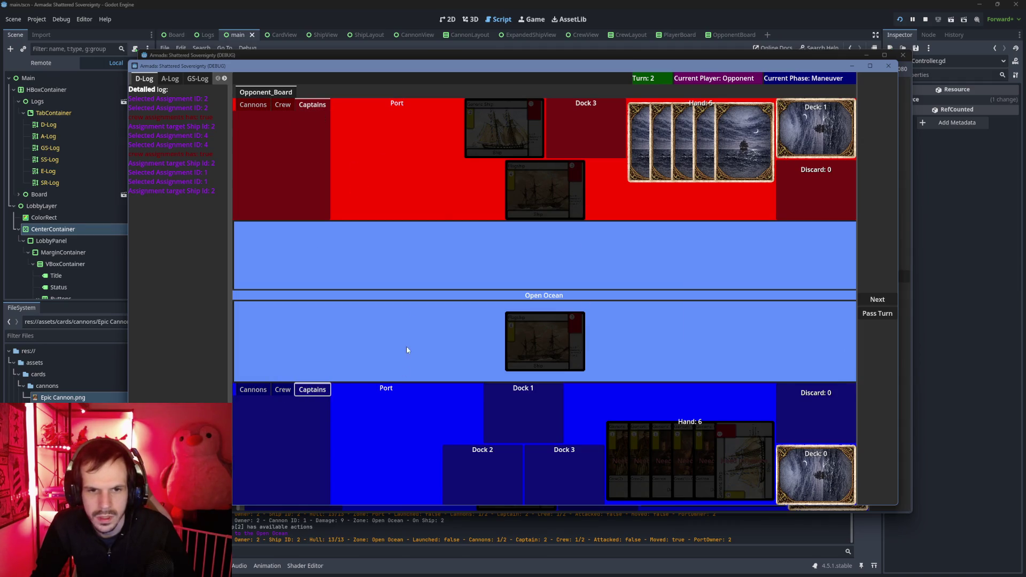
# End the Opponent's Maneuver phase to reach End Turn.
pyautogui.hotkey('alt', 'Tab')
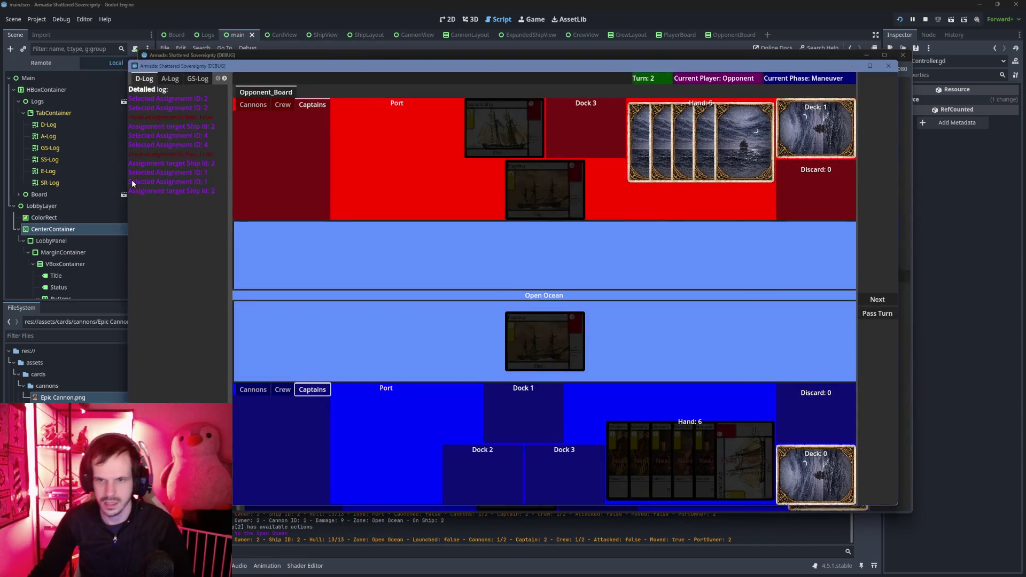
pyautogui.moveTo(548, 350)
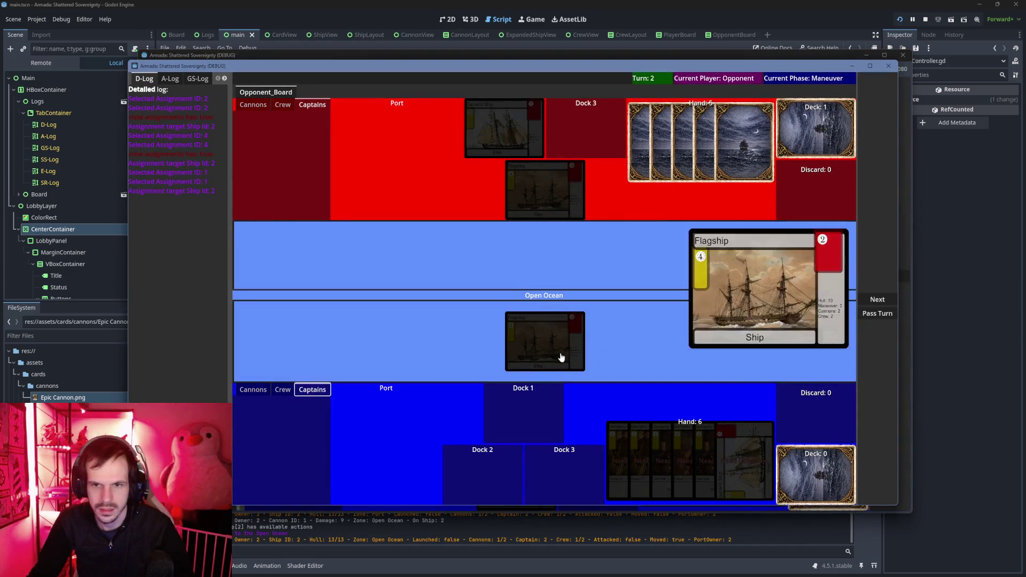
pyautogui.click(872, 301)
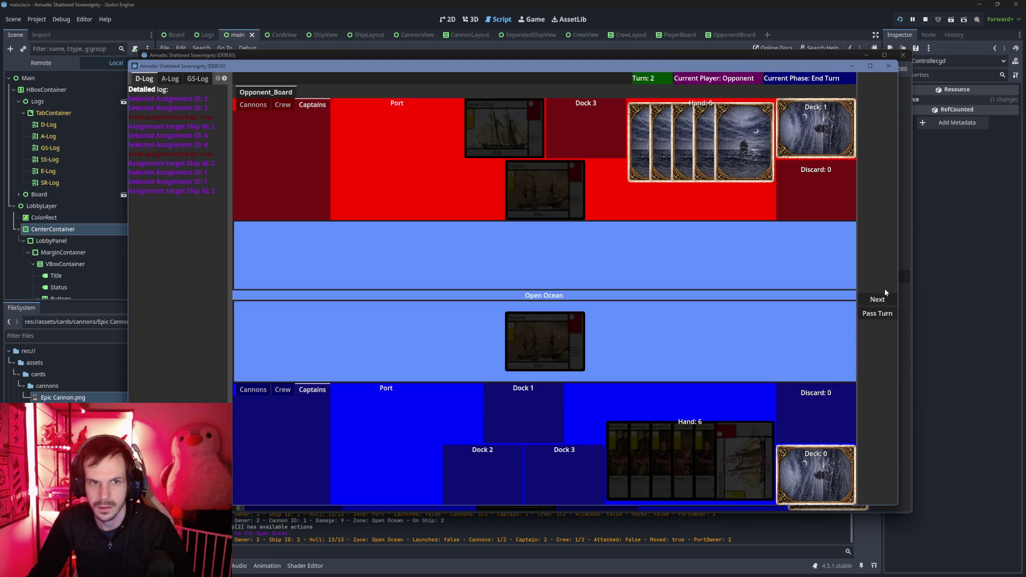
pyautogui.click(908, 300)
# Check the A-Log and D-Log action logs across both game instances.
pyautogui.click(129, 243)
pyautogui.click(170, 79)
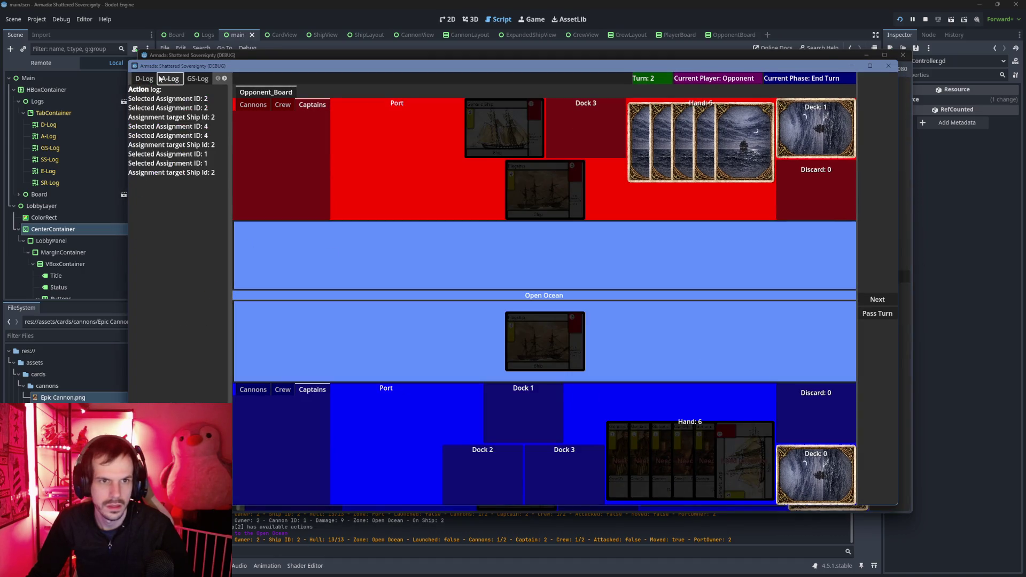
pyautogui.click(144, 80)
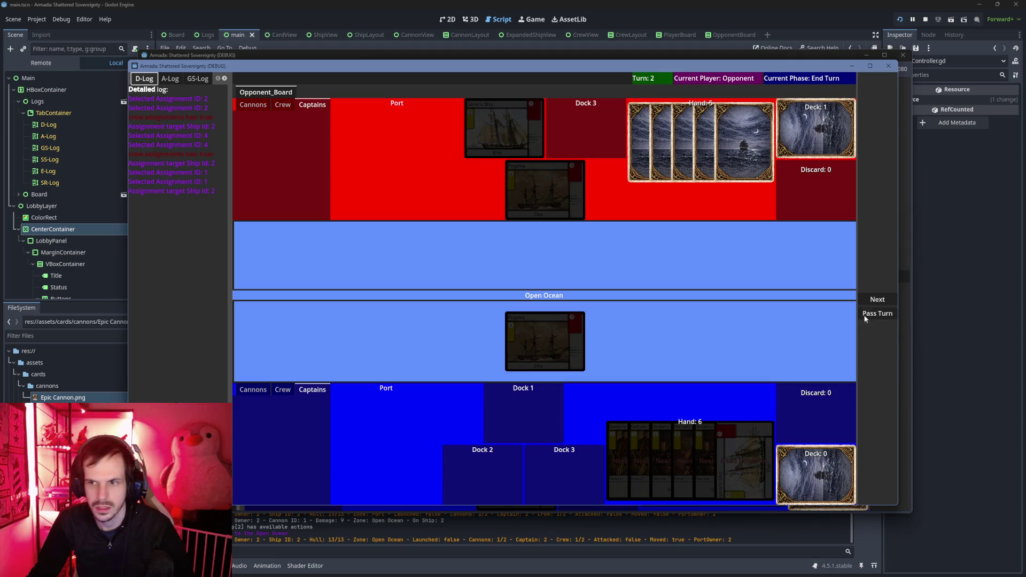
pyautogui.click(905, 352)
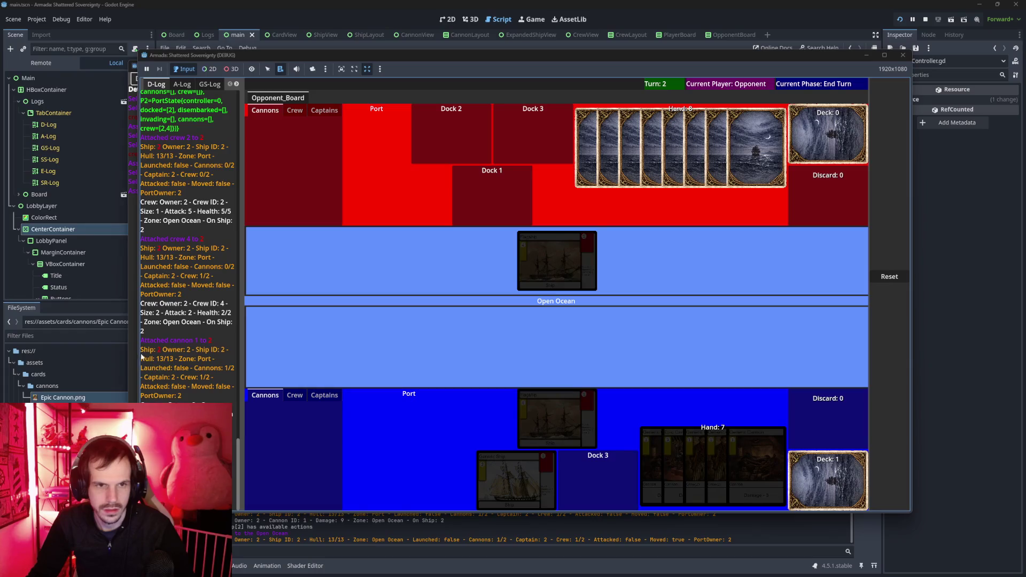
pyautogui.click(131, 343)
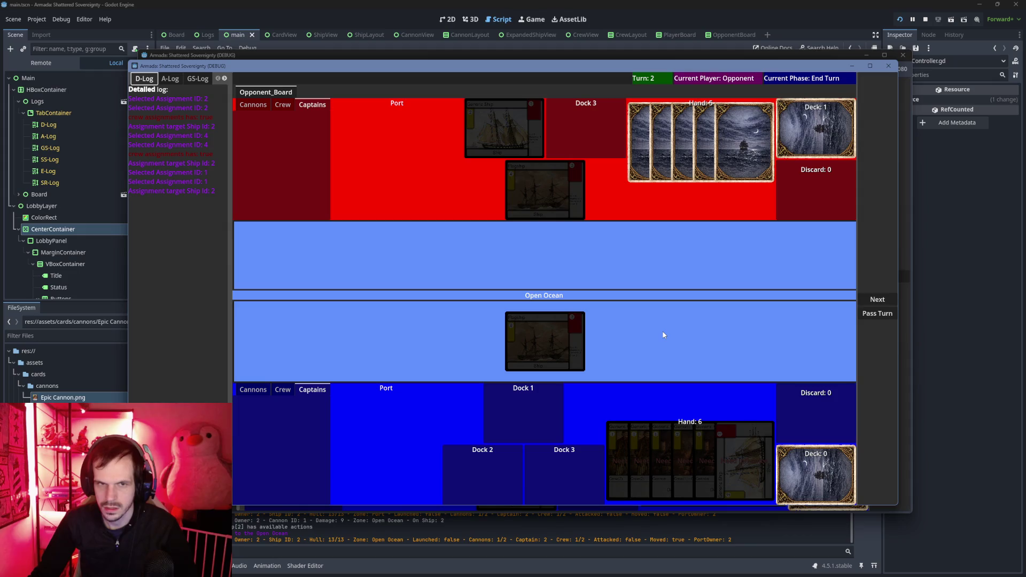
# Pass the turn so the Player starts Turn 3 in the Command phase.
pyautogui.moveTo(551, 325)
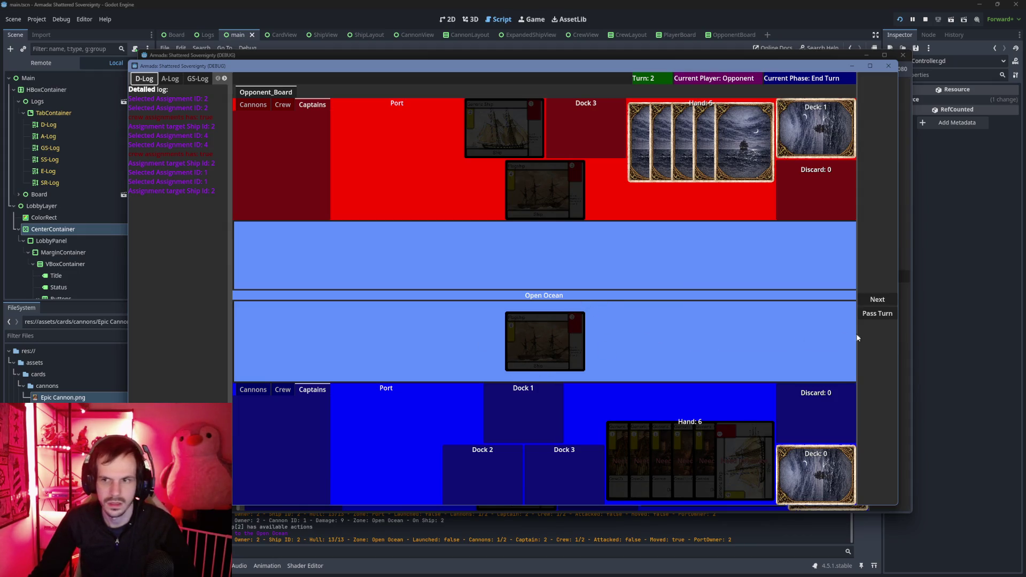
pyautogui.click(881, 300)
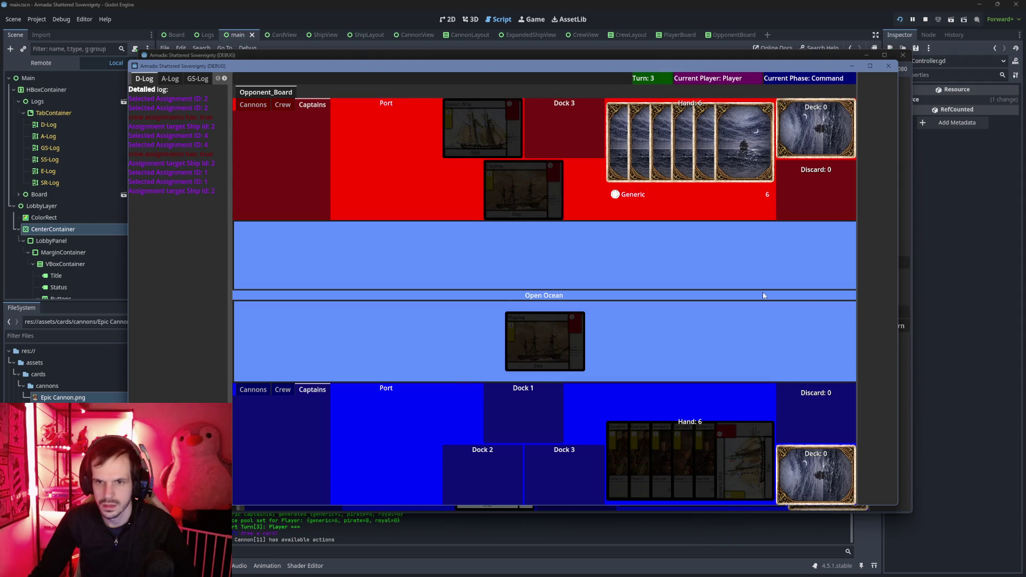
pyautogui.click(906, 368)
# Play three Generic Crew cards and a Generic Cannon card into port.
pyautogui.moveTo(544, 429)
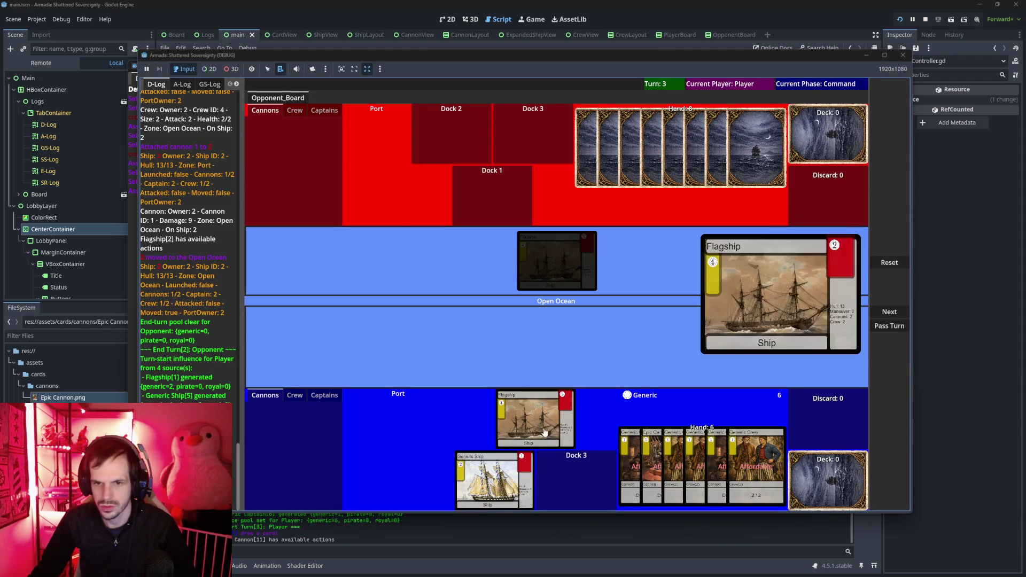
pyautogui.moveTo(656, 455)
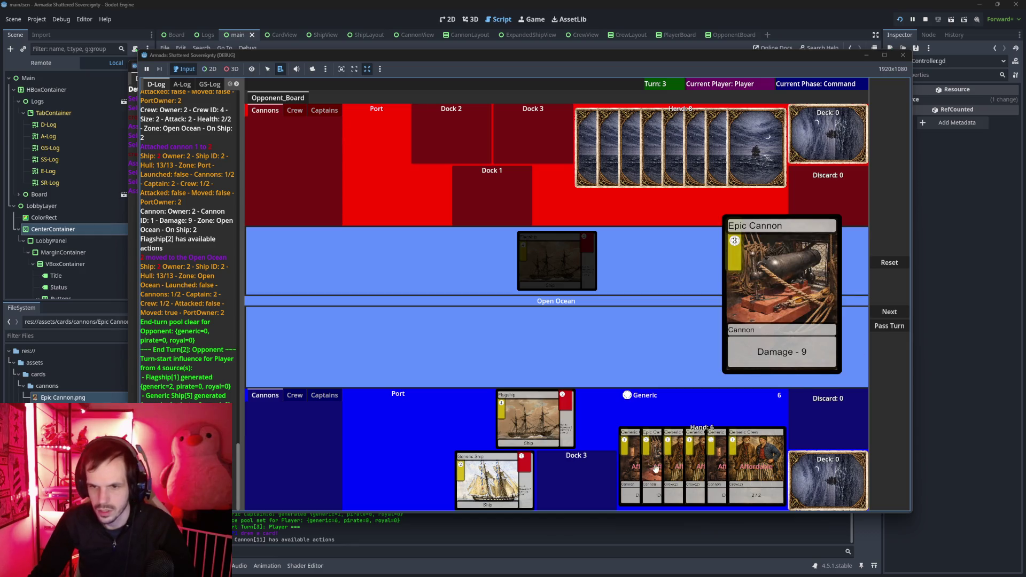
pyautogui.click(755, 461)
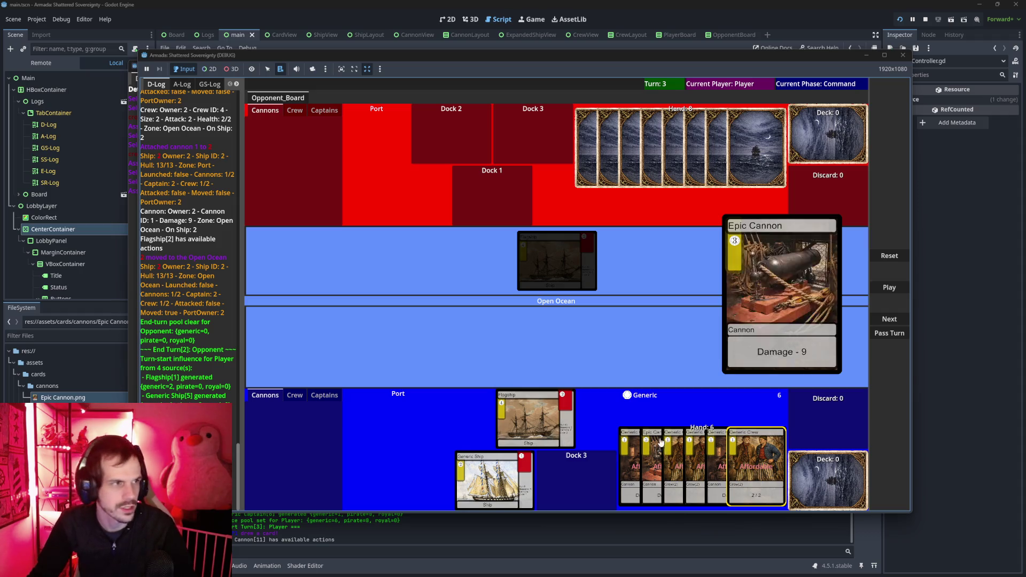
pyautogui.click(890, 287)
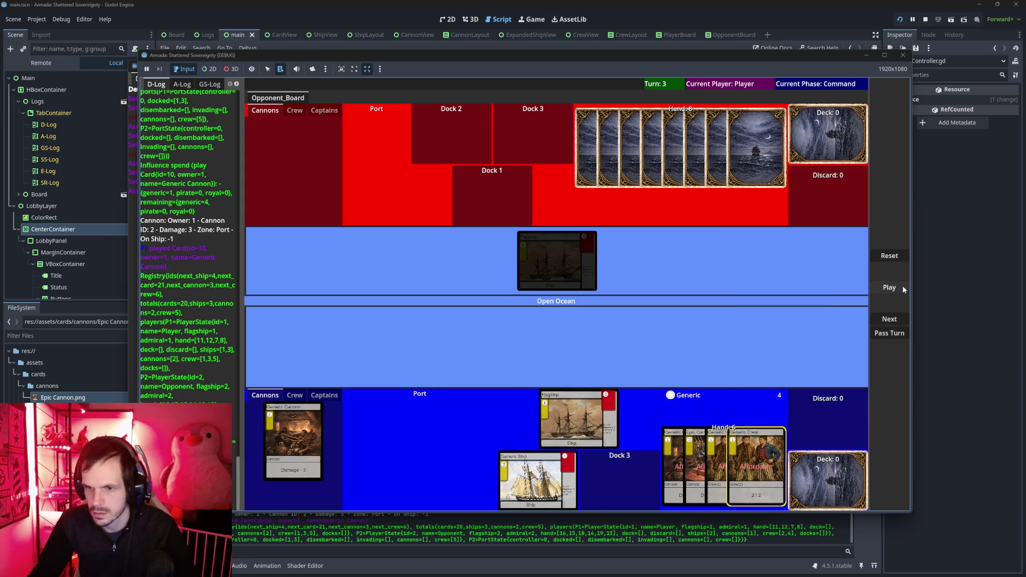
pyautogui.click(893, 289)
pyautogui.click(895, 290)
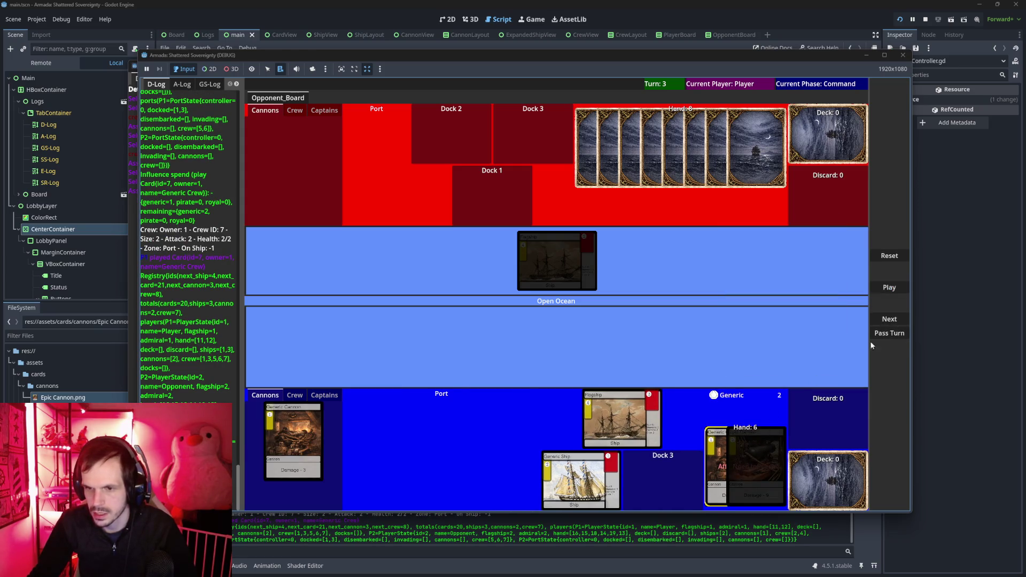
pyautogui.click(891, 283)
# Attach crew 5 and 6 to the Flagship and the last crew card to the Generic Ship.
pyautogui.click(295, 395)
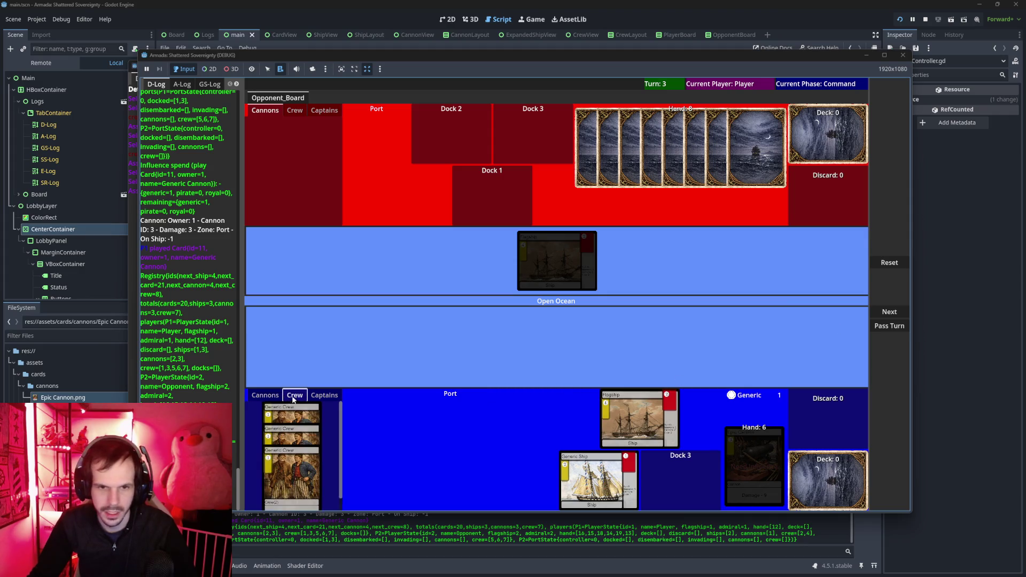
pyautogui.click(291, 417)
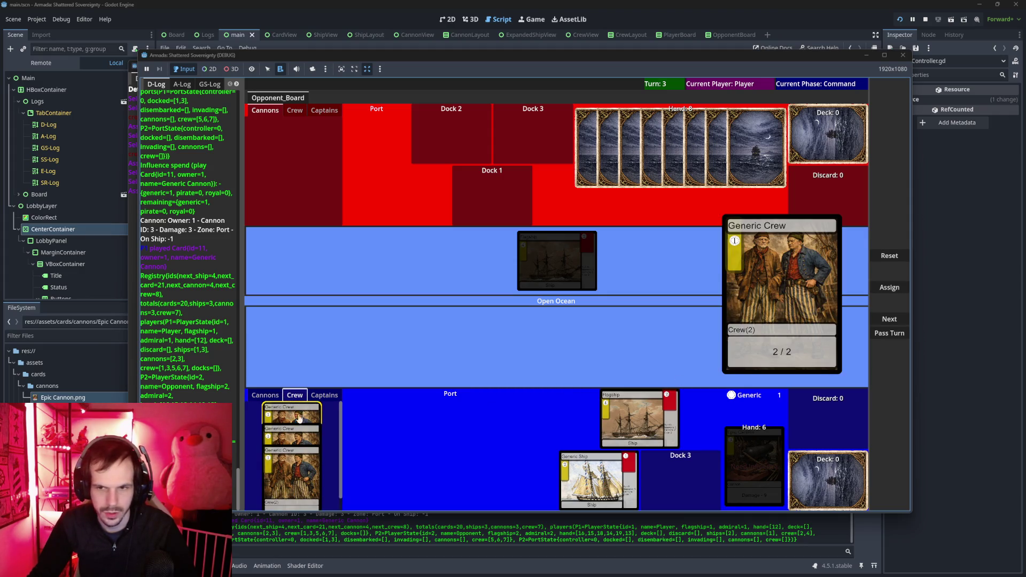
pyautogui.click(890, 287)
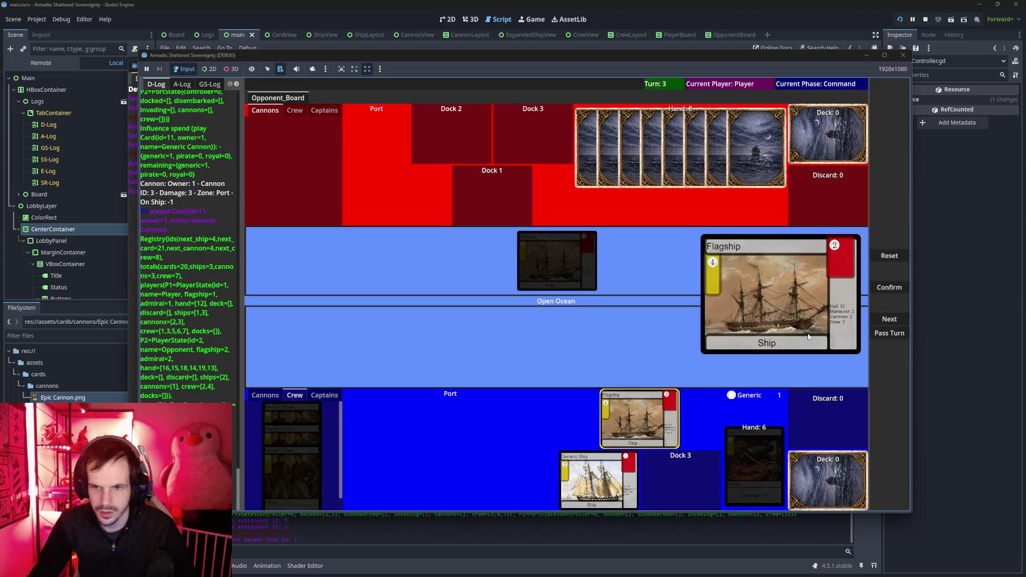
pyautogui.click(636, 418)
pyautogui.click(294, 415)
pyautogui.click(890, 288)
pyautogui.click(636, 418)
pyautogui.click(314, 434)
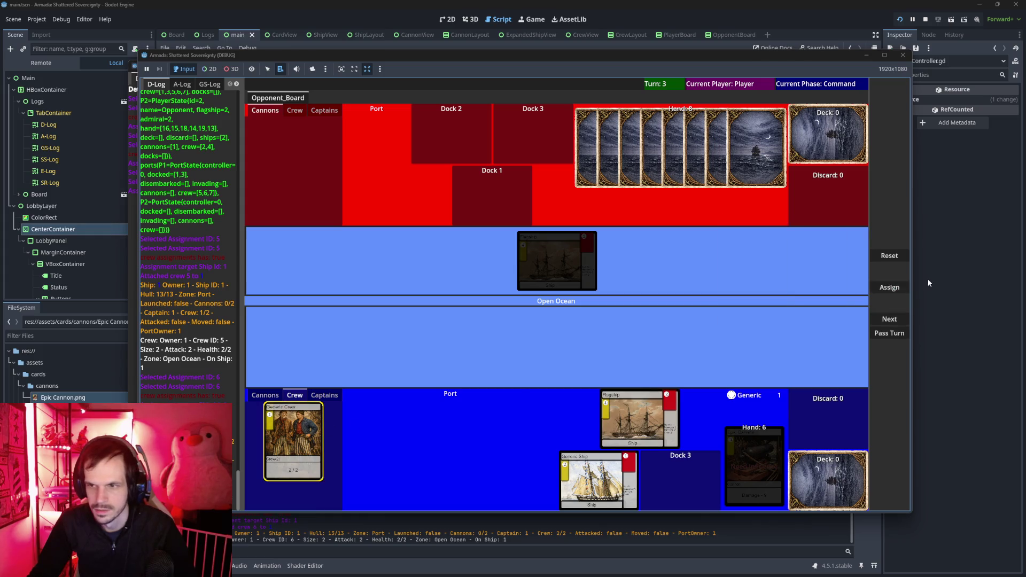
pyautogui.click(890, 288)
pyautogui.click(599, 480)
pyautogui.click(890, 288)
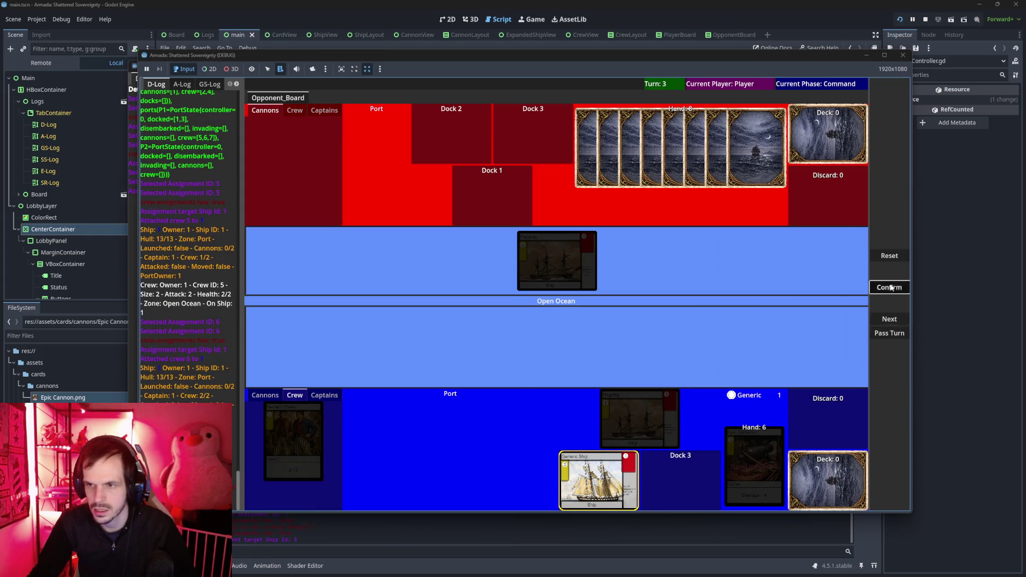
# Attach a Generic Cannon to the Flagship and another to the Generic Ship.
pyautogui.click(271, 400)
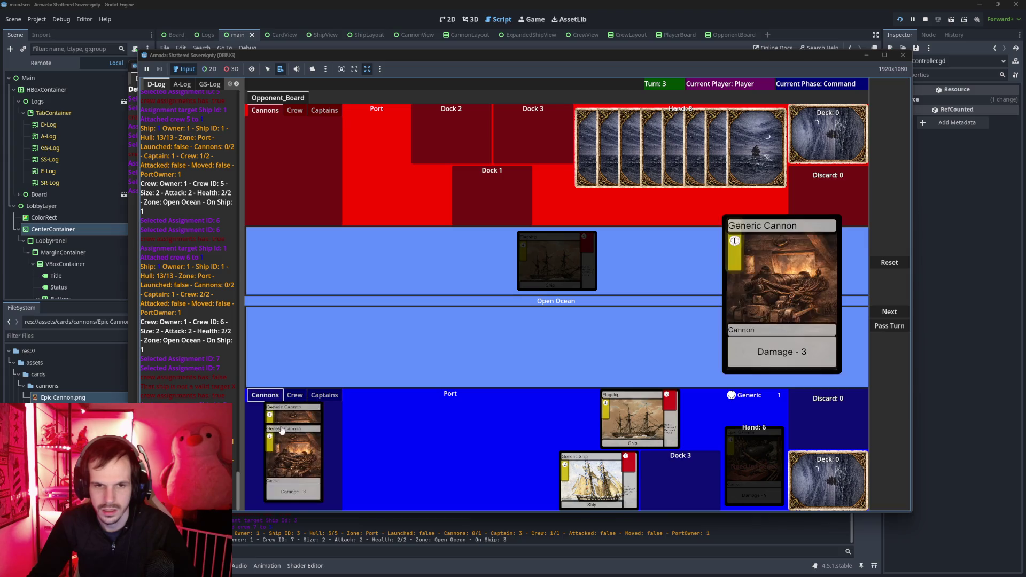
pyautogui.click(300, 456)
pyautogui.click(889, 287)
pyautogui.click(662, 405)
pyautogui.click(889, 287)
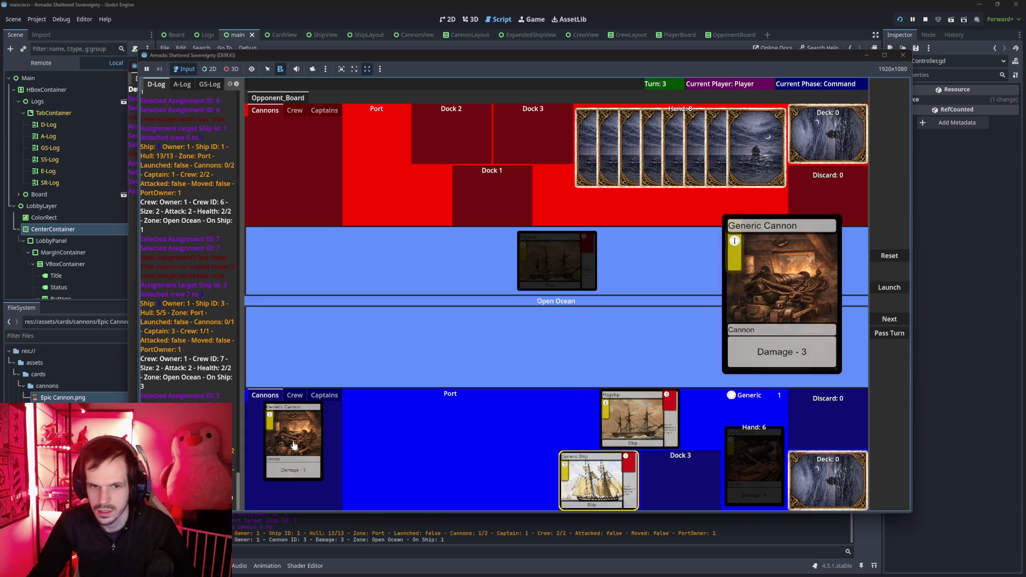
pyautogui.click(890, 287)
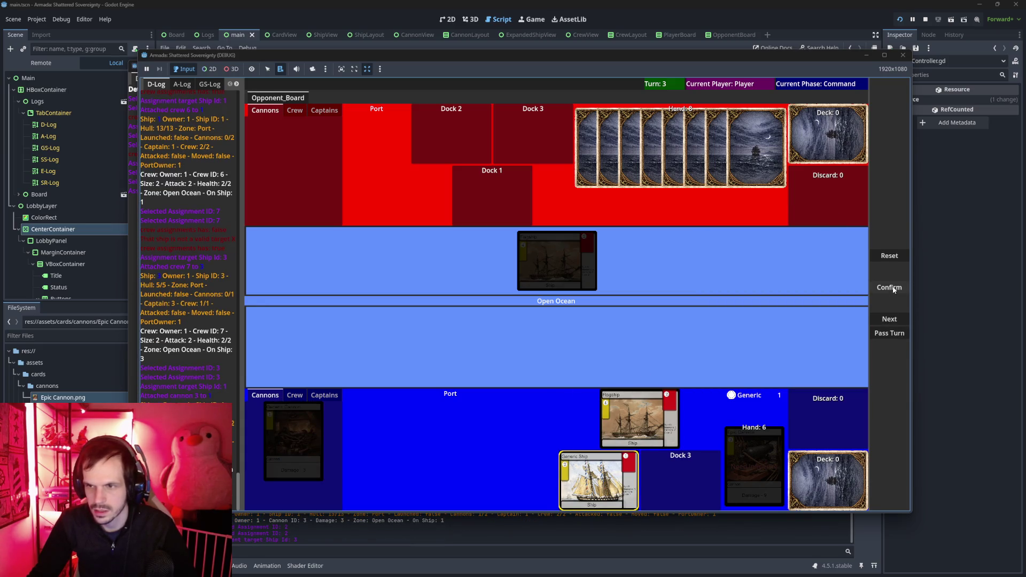
pyautogui.click(889, 288)
# Check the Generic Ship's loadout, launch it from dock, and pass Turn 4 to the Opponent.
pyautogui.click(630, 484)
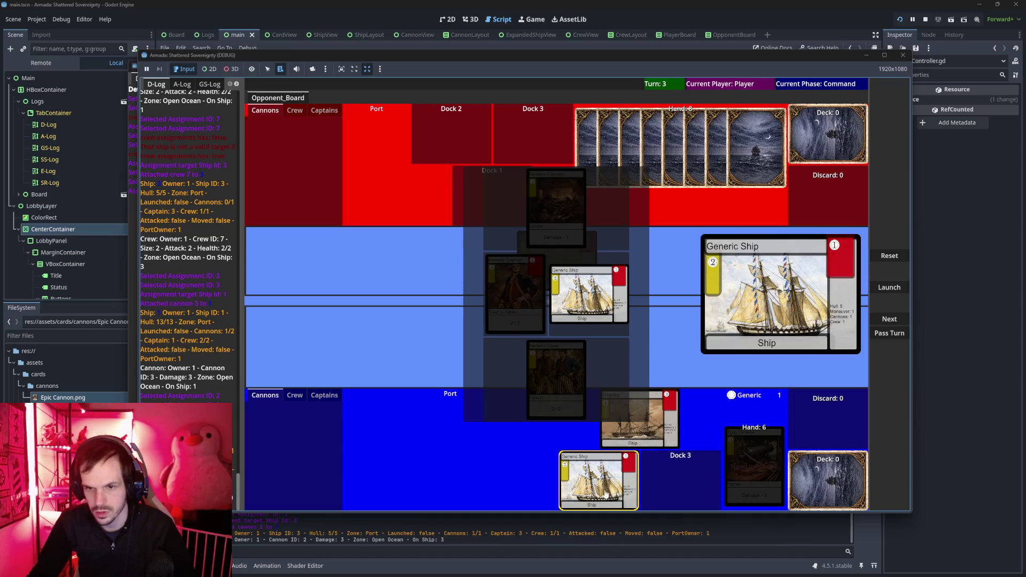
pyautogui.click(676, 353)
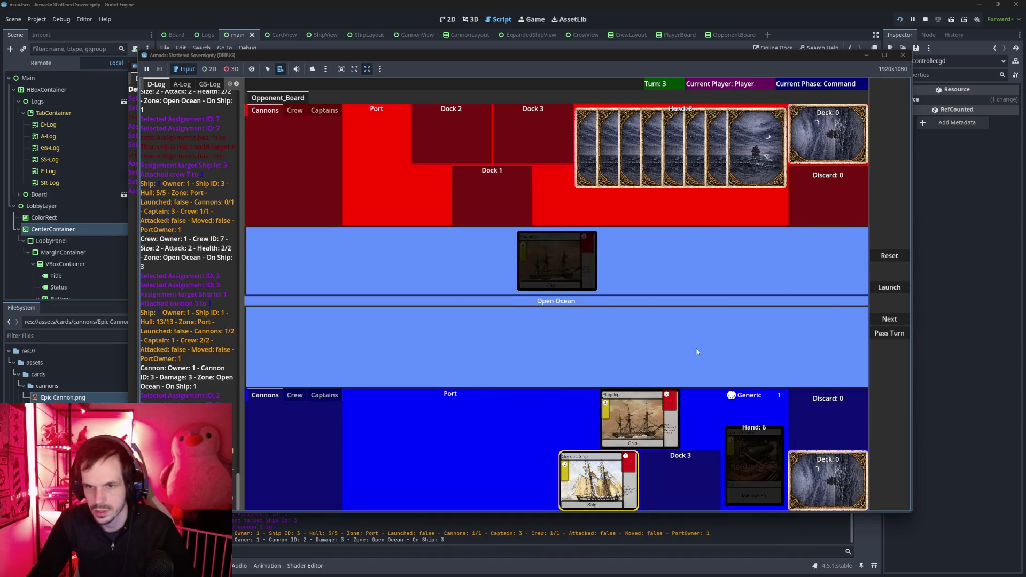
pyautogui.click(876, 290)
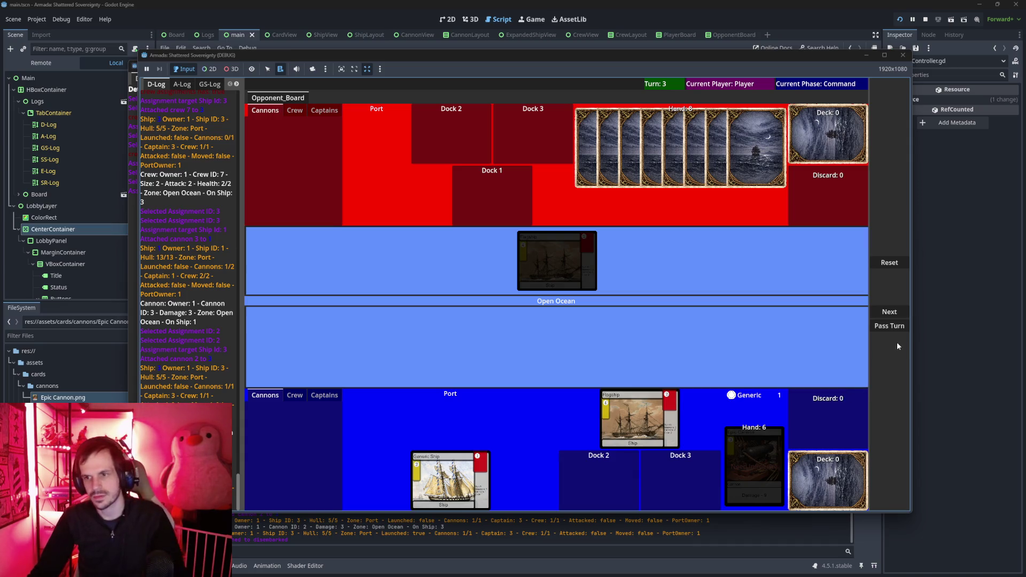
pyautogui.click(890, 326)
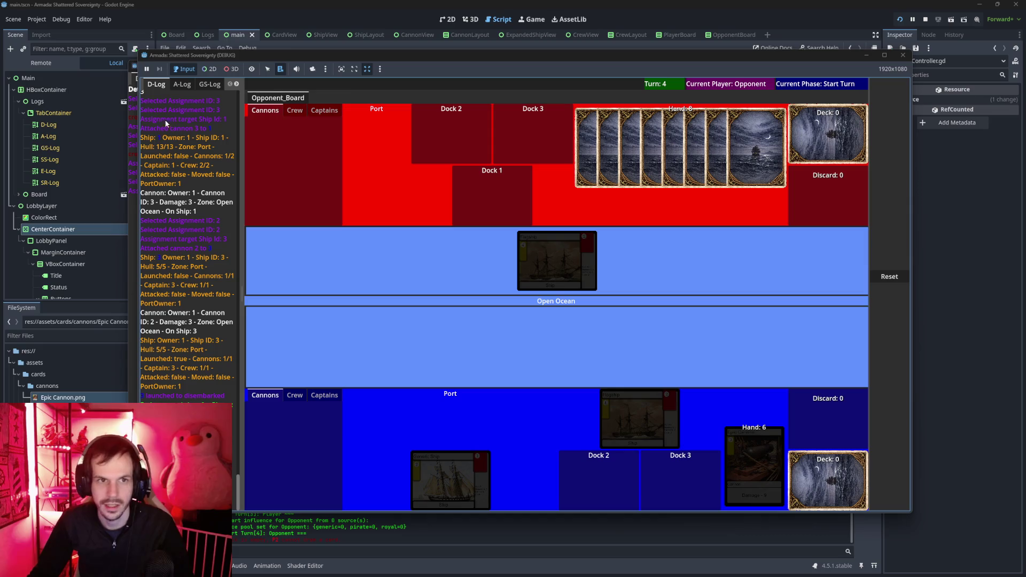
# Focus the opponent's game window, advance turn 4 to Maneuver and select the Flagship in Open Ocean.
pyautogui.click(135, 130)
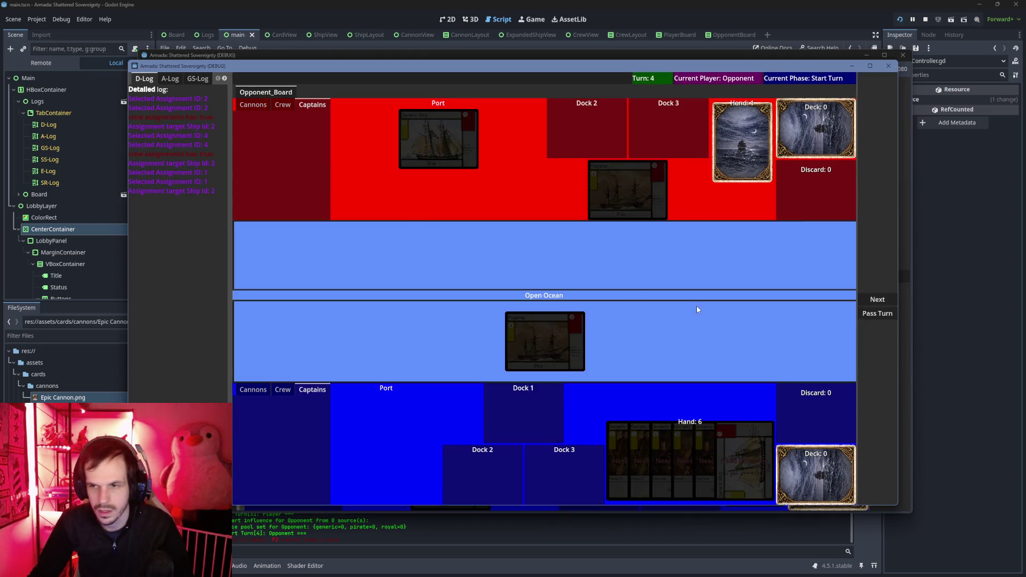
pyautogui.click(879, 304)
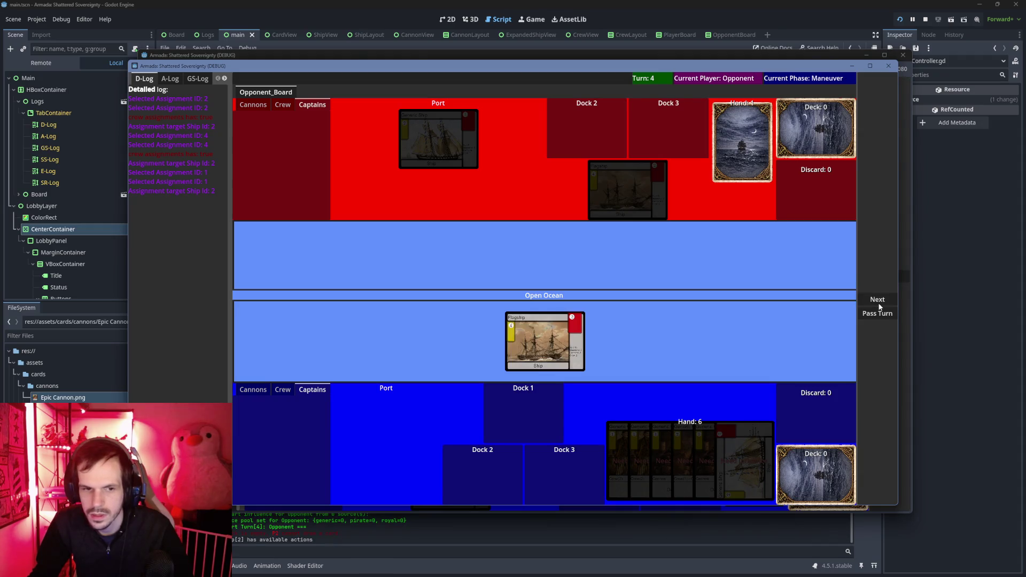
pyautogui.moveTo(543, 334)
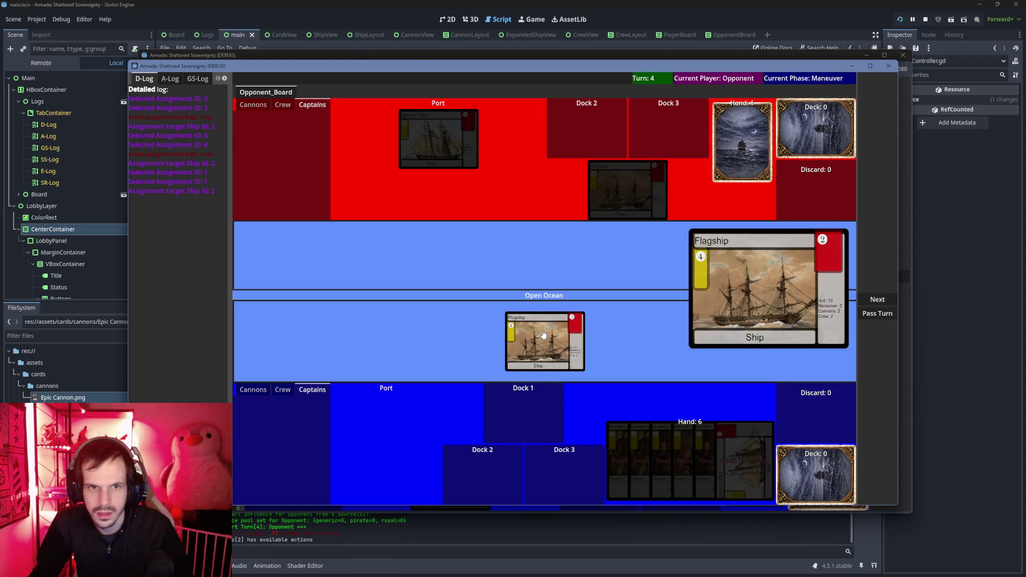
pyautogui.click(544, 334)
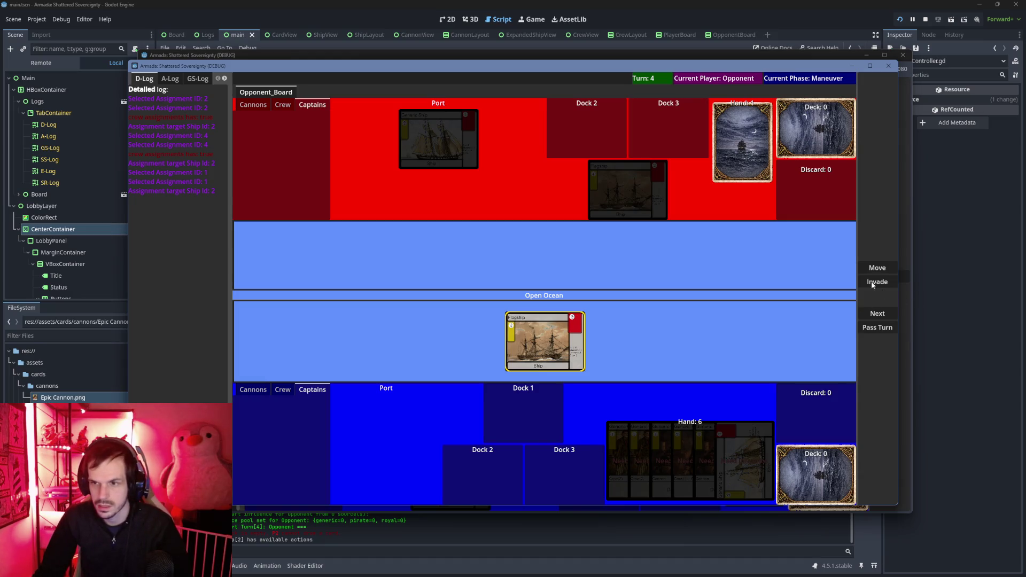
# Invade the enemy port with the Flagship, advance to End Turn, and inspect its attached cards.
pyautogui.click(877, 268)
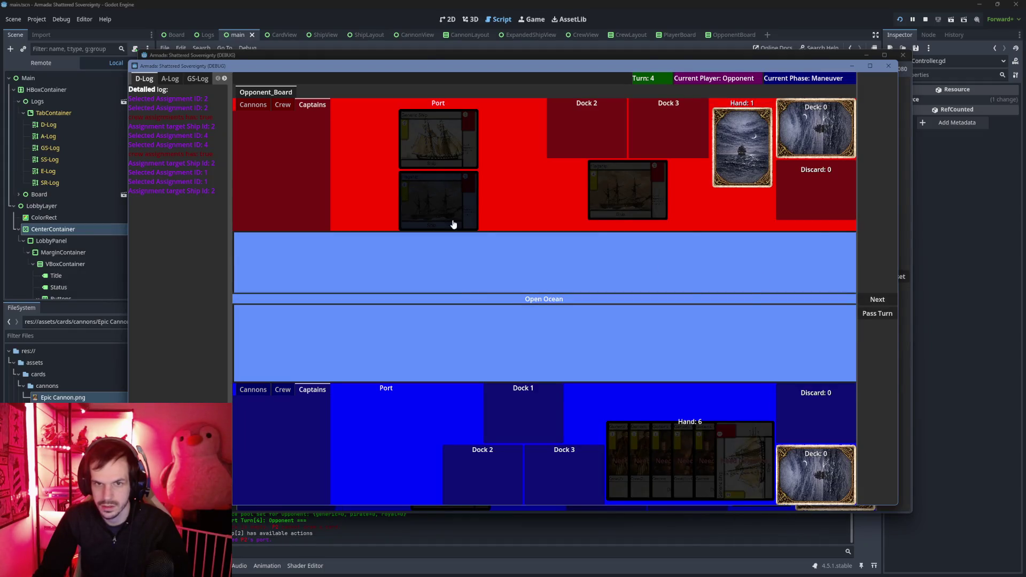
pyautogui.click(882, 304)
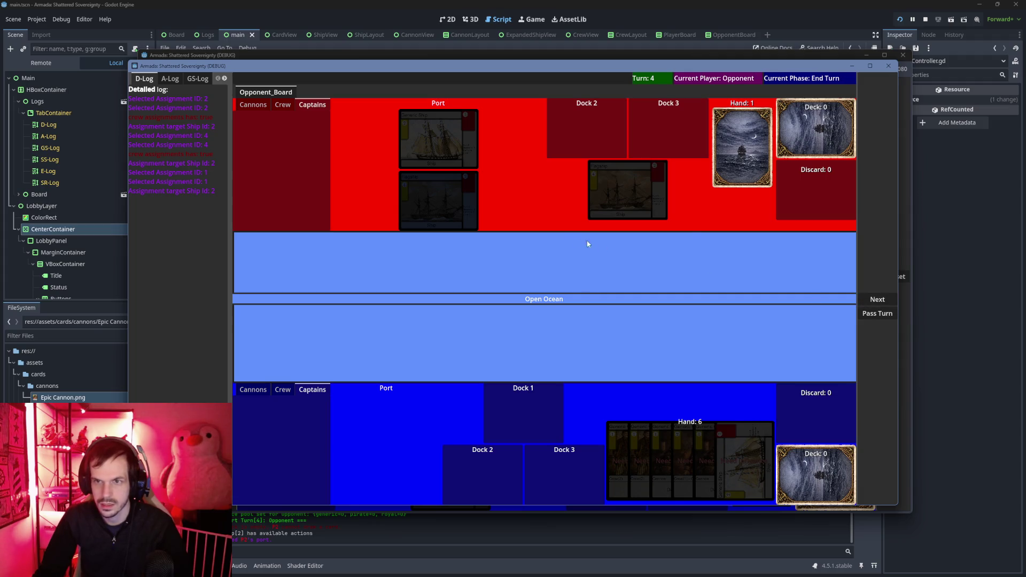
pyautogui.click(424, 201)
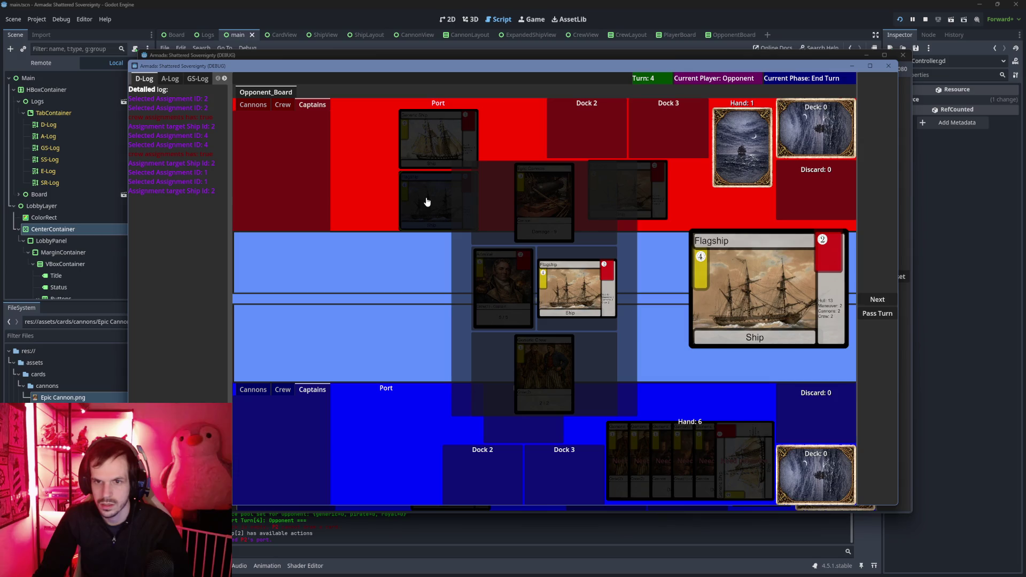
pyautogui.click(436, 293)
# Re-inspect the invading Flagship's loadout, then pass the turn so turn 5 begins.
pyautogui.moveTo(444, 225)
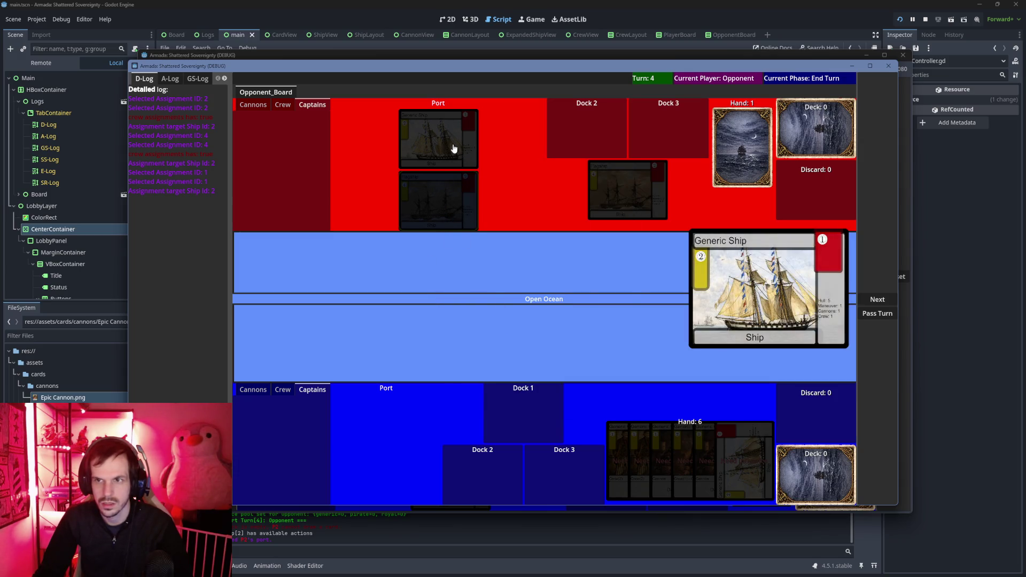
pyautogui.moveTo(470, 210)
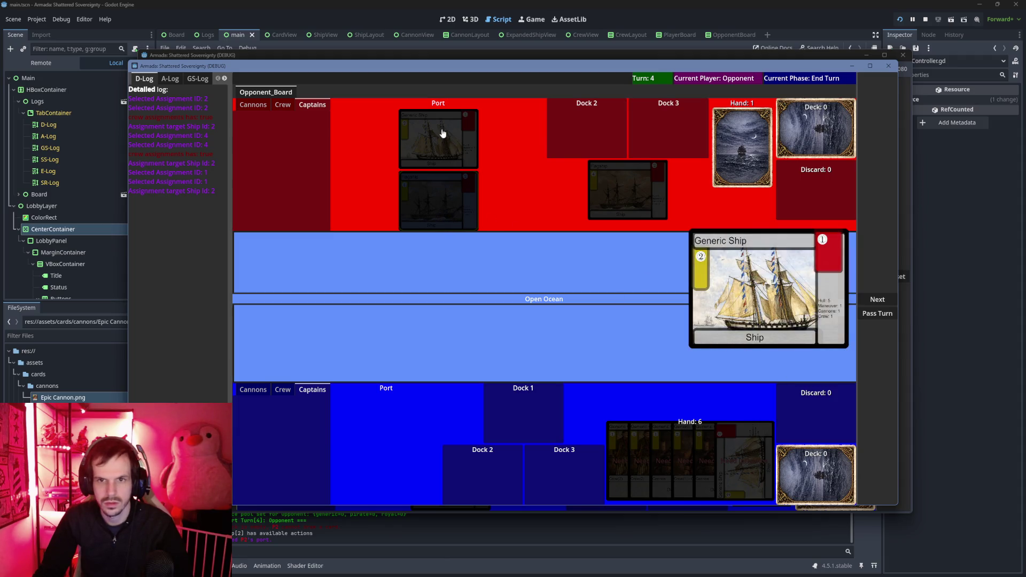
pyautogui.moveTo(441, 139)
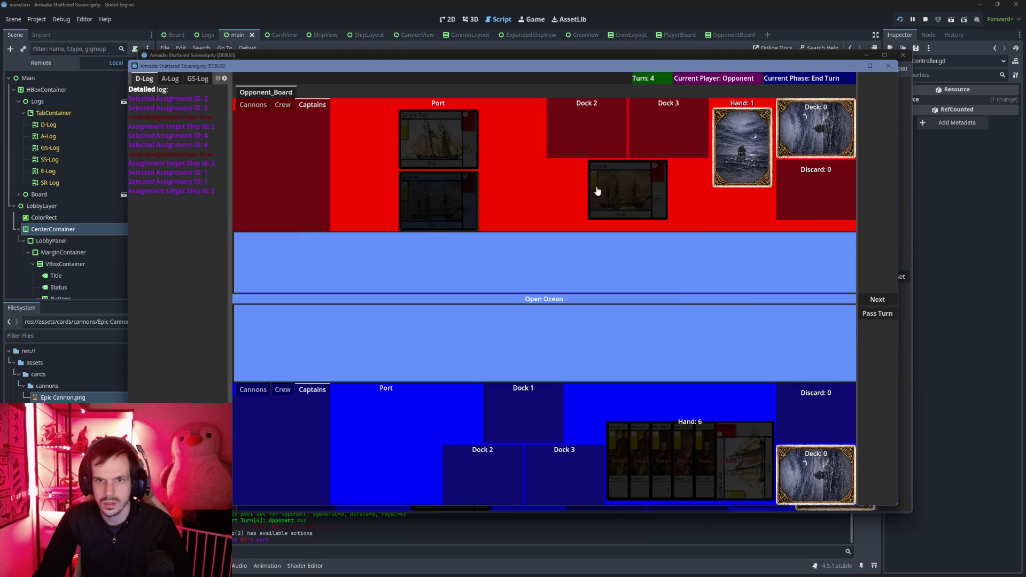
pyautogui.moveTo(641, 192)
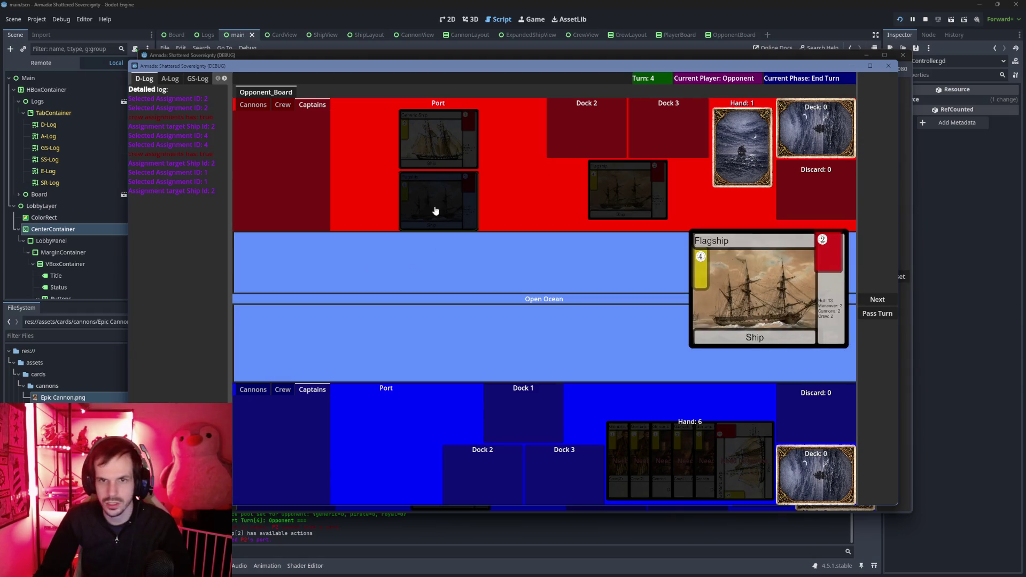
pyautogui.click(455, 214)
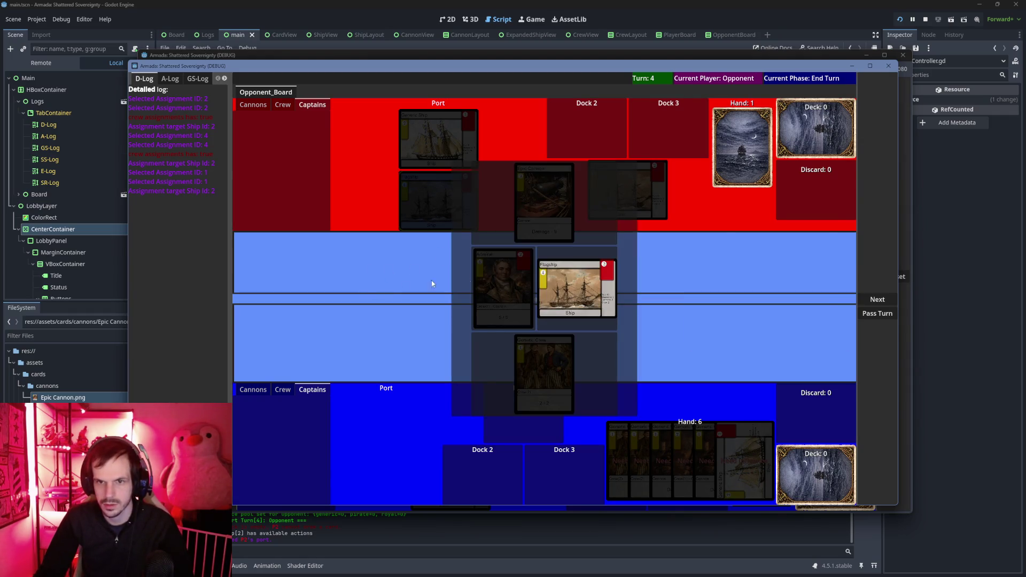
pyautogui.click(875, 300)
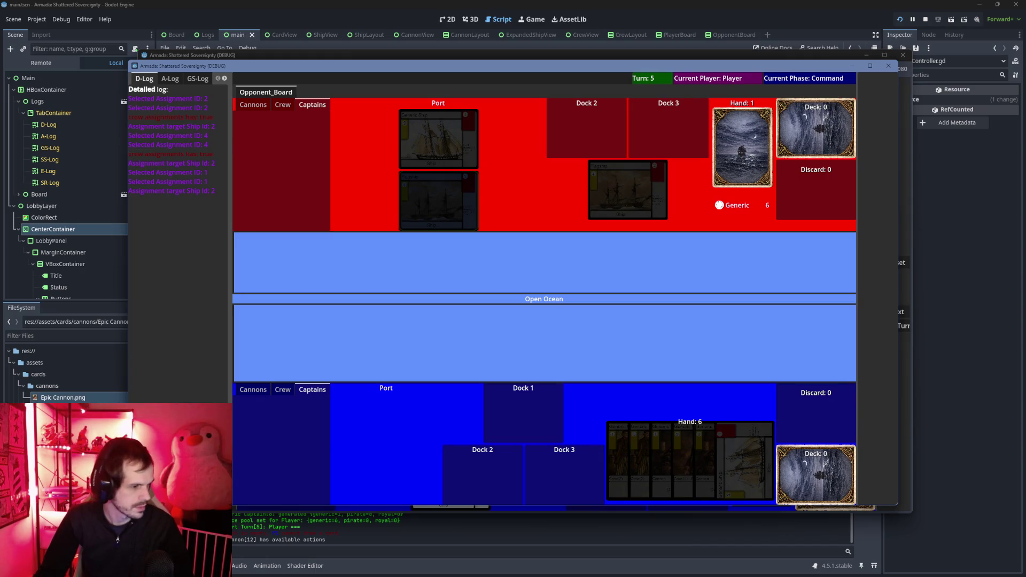
pyautogui.hotkey('alt', 'Tab')
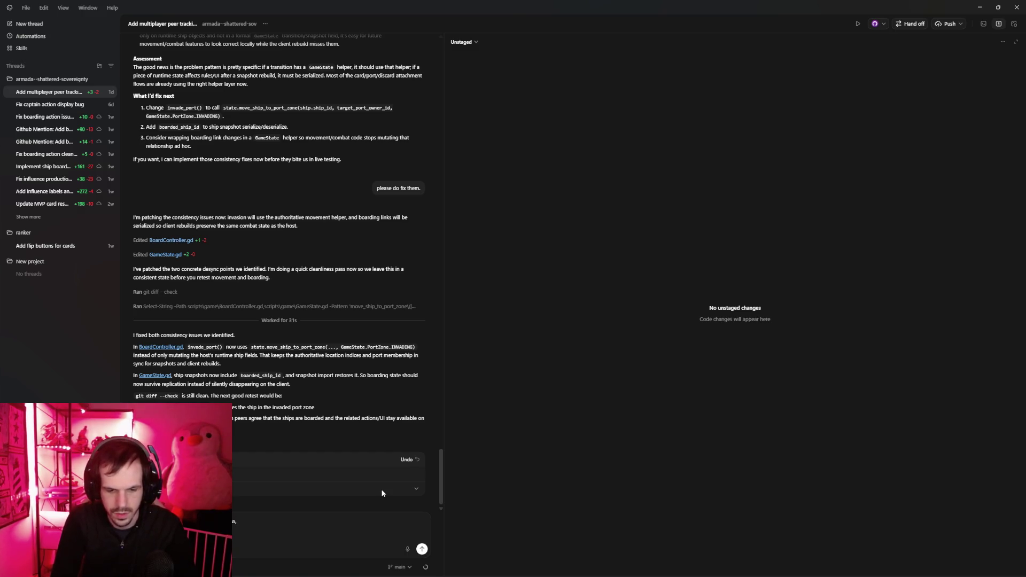
# Start the Codex note 'The client side that joined is not loggin as man…' and return to the game.
pyautogui.write(' The')
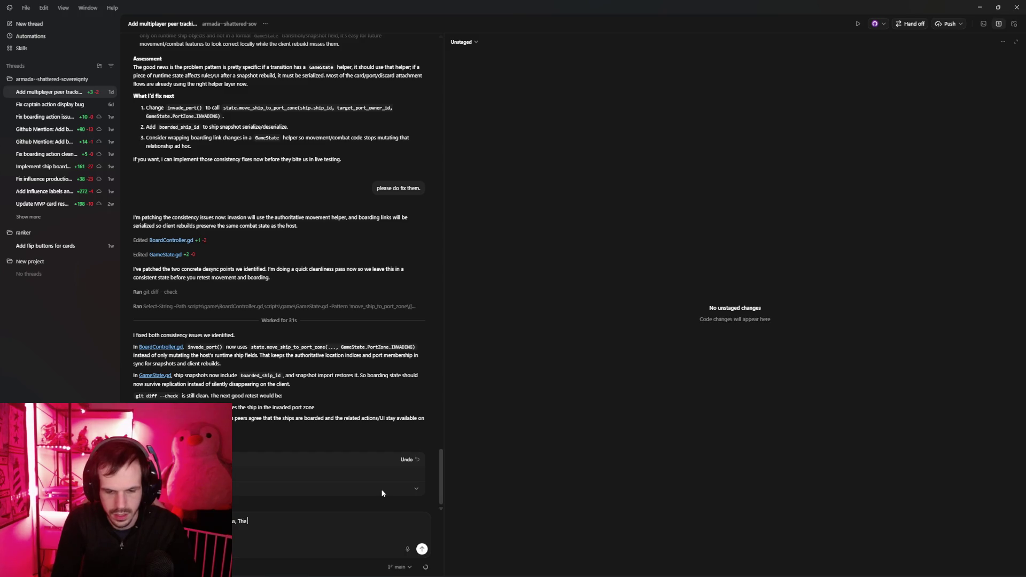
pyautogui.write(' client ')
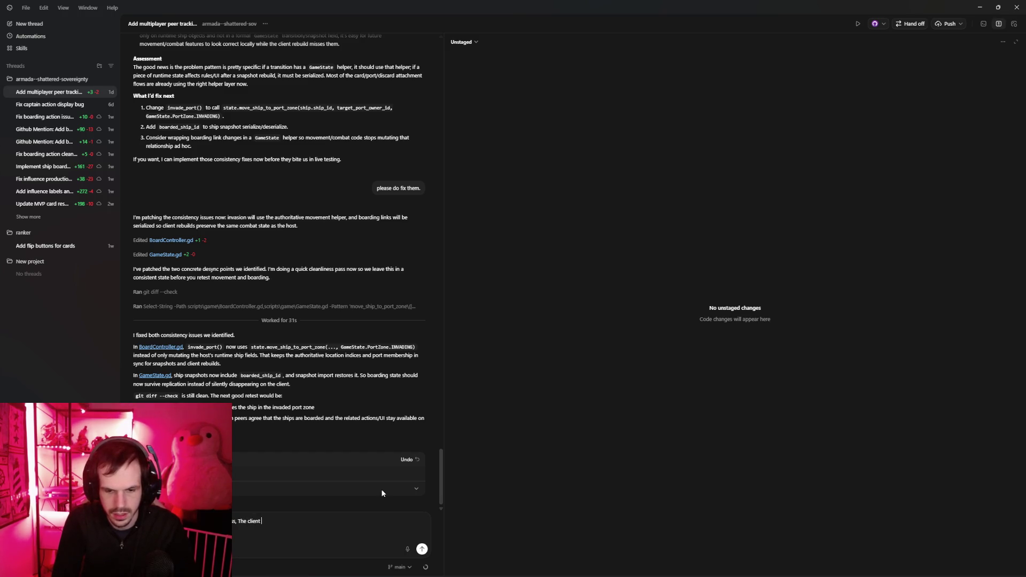
pyautogui.write('side that')
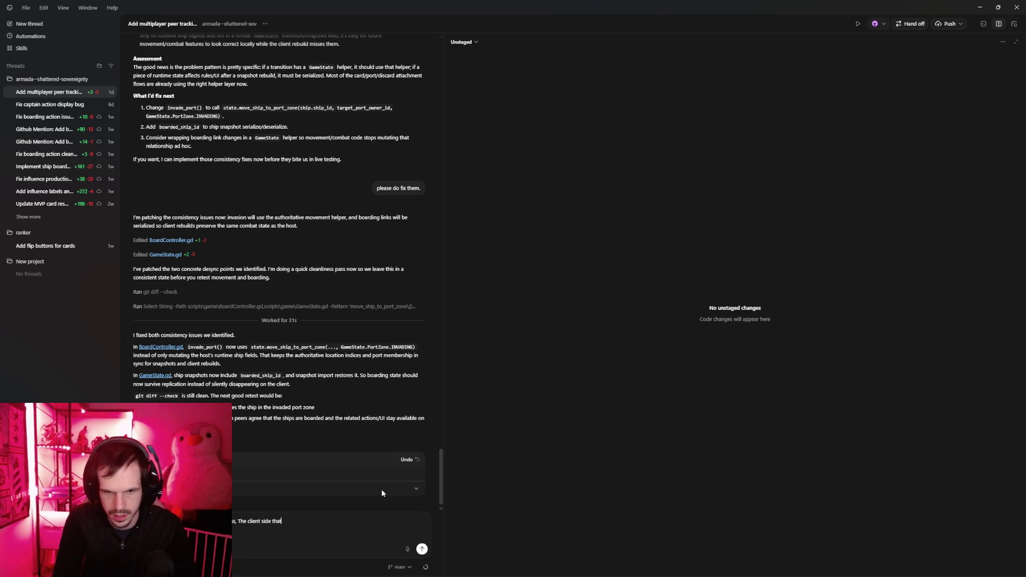
pyautogui.write(' joined is')
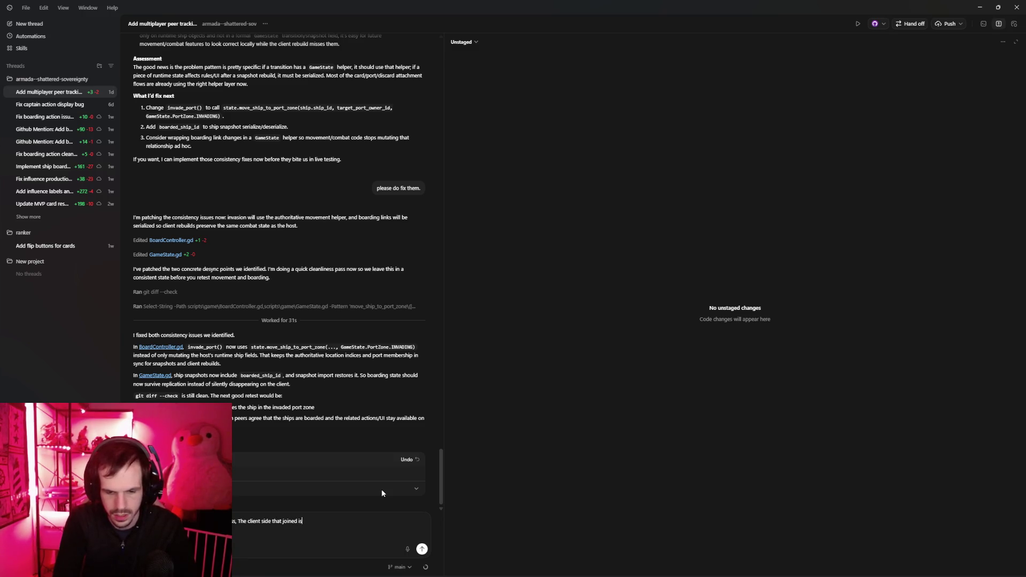
pyautogui.write(' not logging')
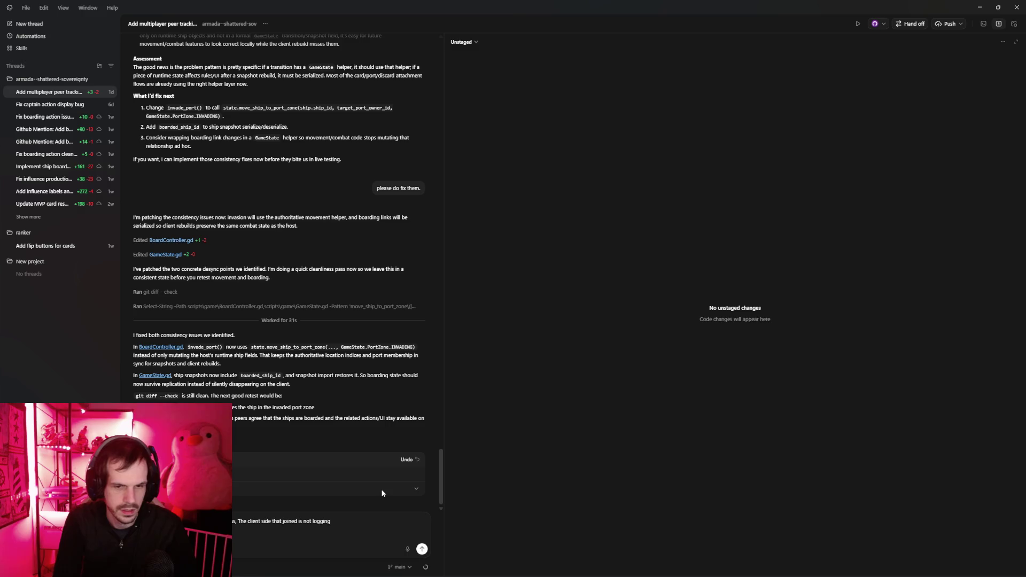
pyautogui.write('as many')
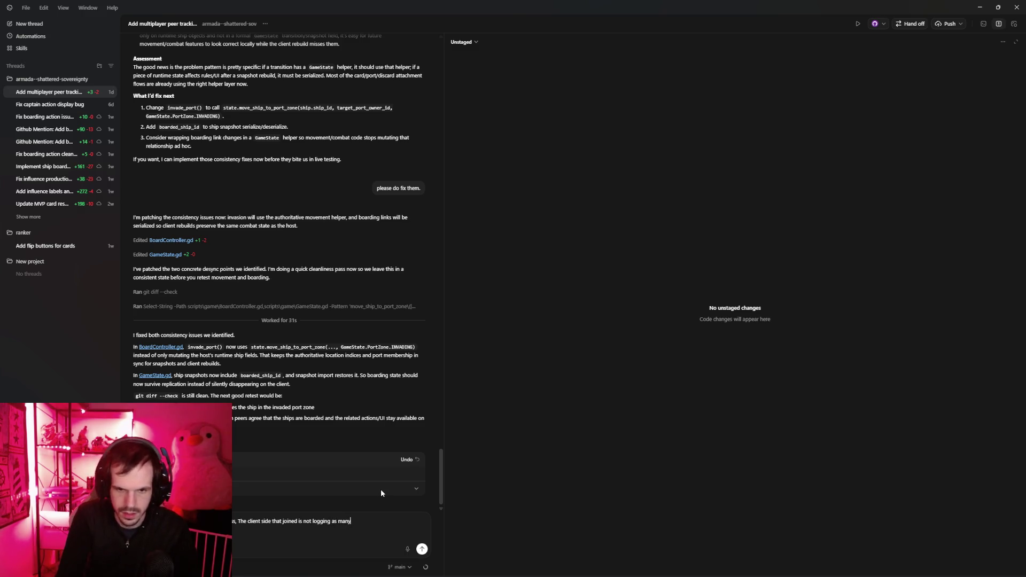
pyautogui.hotkey('alt', 'Tab')
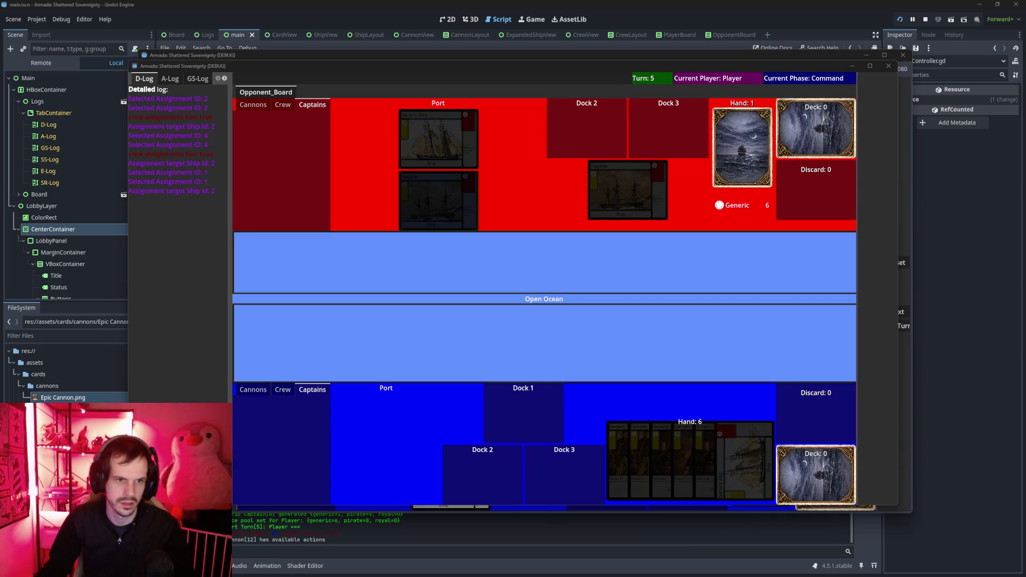
pyautogui.press('F8')
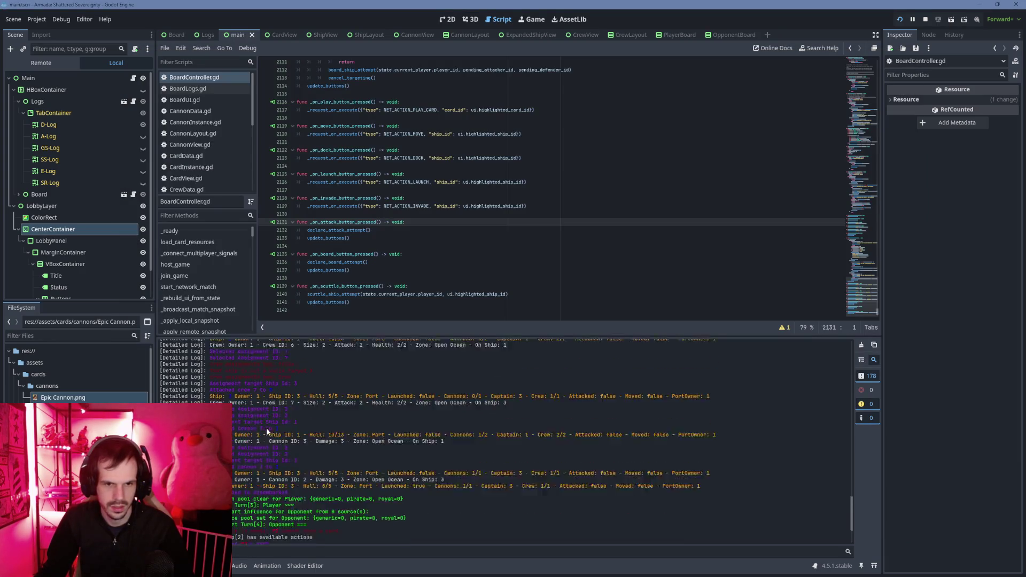
pyautogui.press('F5')
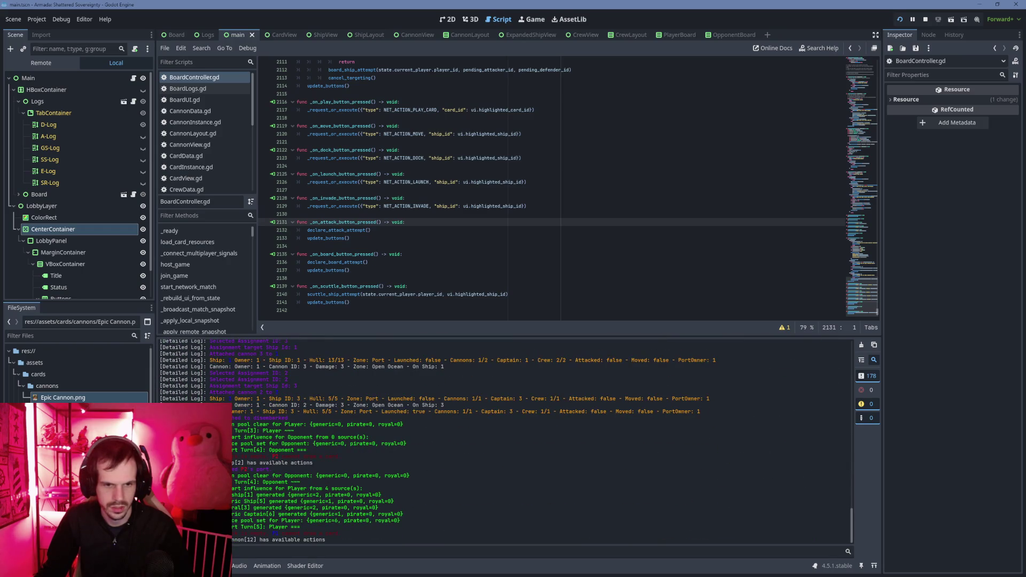
pyautogui.scroll(5, 550, 187)
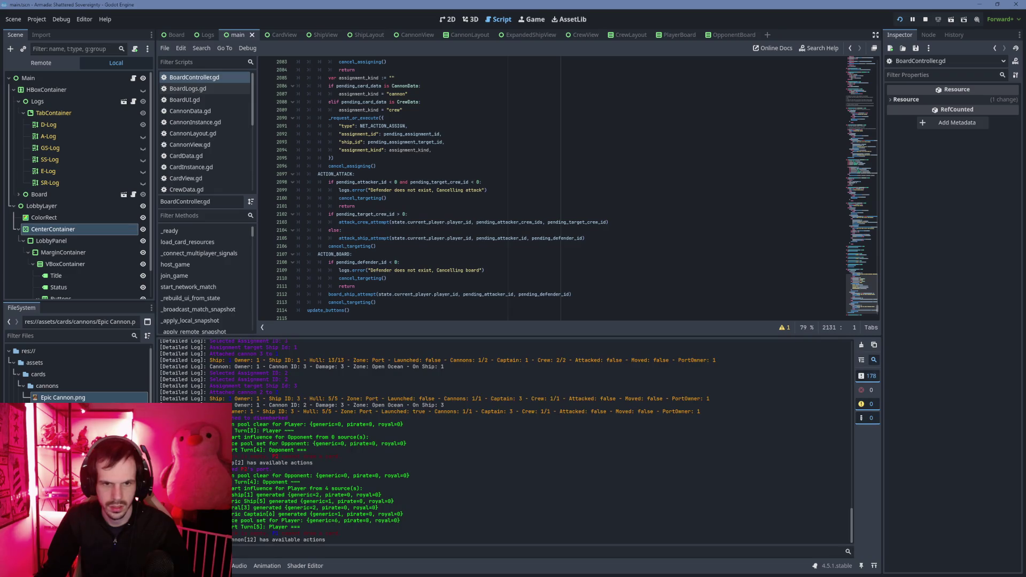
pyautogui.hotkey('alt', 'Tab')
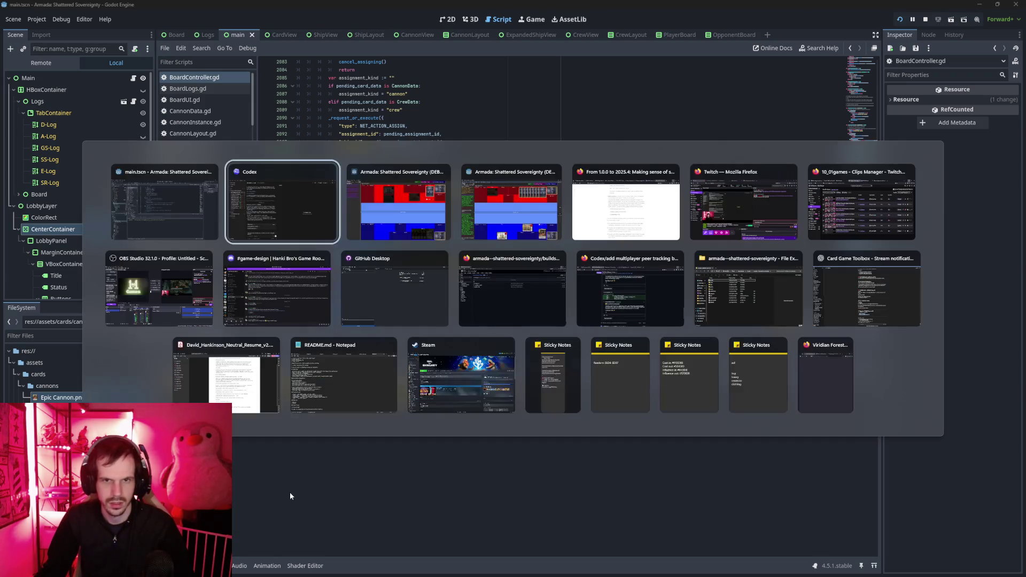
pyautogui.hotkey('alt', 'Tab')
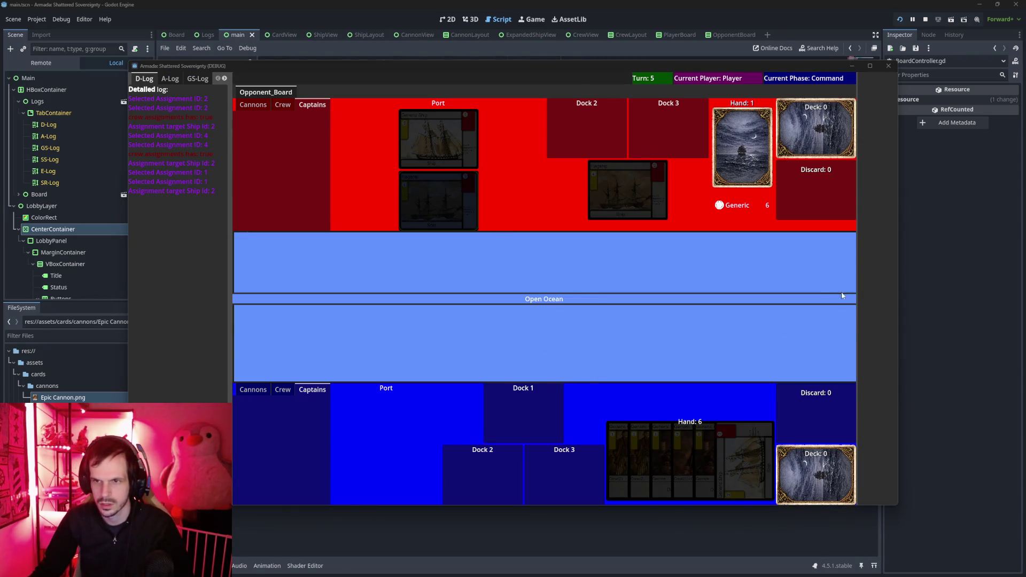
# Pass the turn to the opponent and step their turn 6 through Maneuver to End Turn.
pyautogui.hotkey('alt', 'Tab')
pyautogui.hotkey('alt', 'Tab')
pyautogui.click(886, 331)
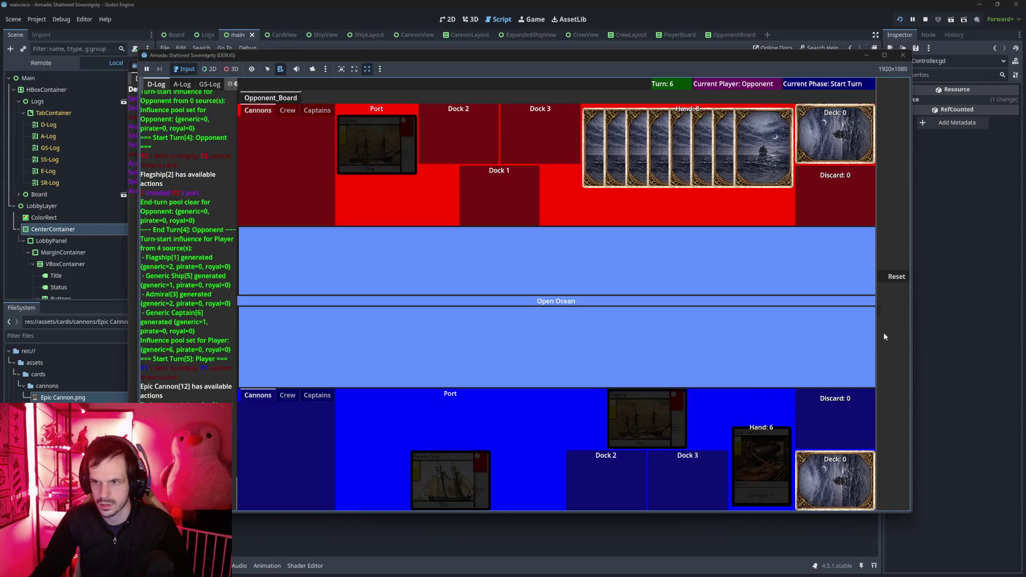
pyautogui.hotkey('alt', 'Tab')
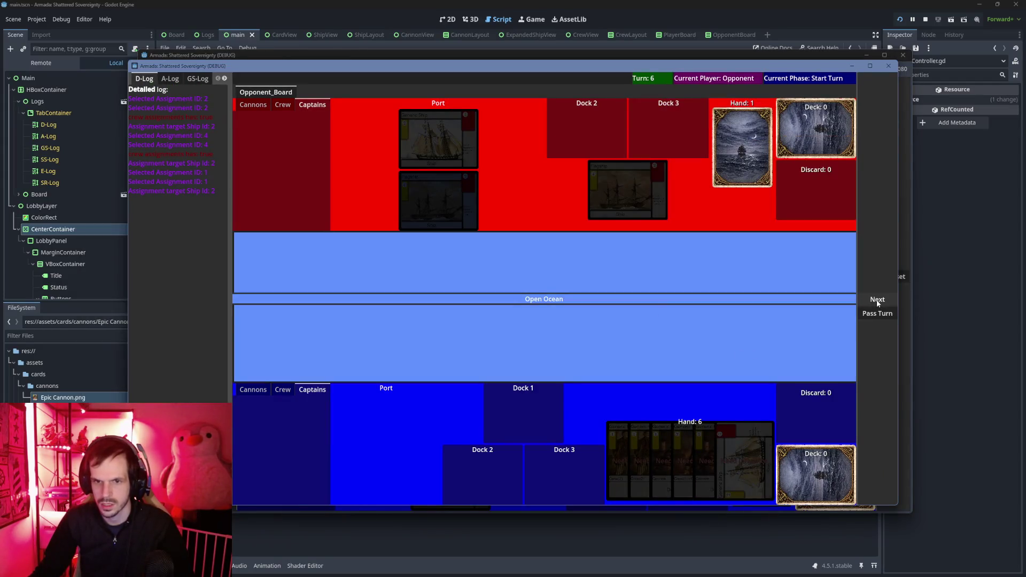
pyautogui.click(878, 300)
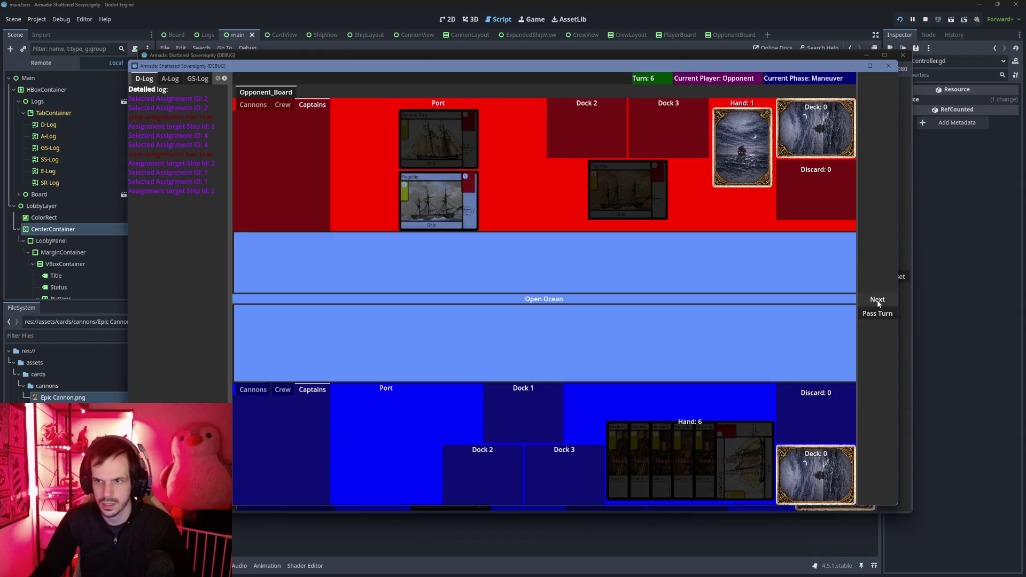
pyautogui.click(879, 302)
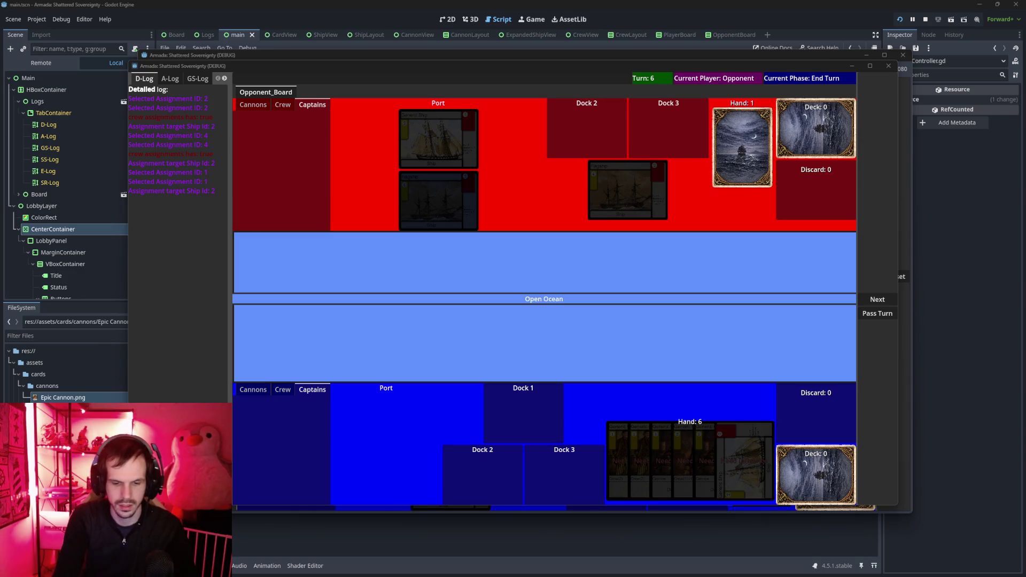
# Open the port Flagship's expanded view and preview its attached Admiral, crew and cannon cards.
pyautogui.click(431, 224)
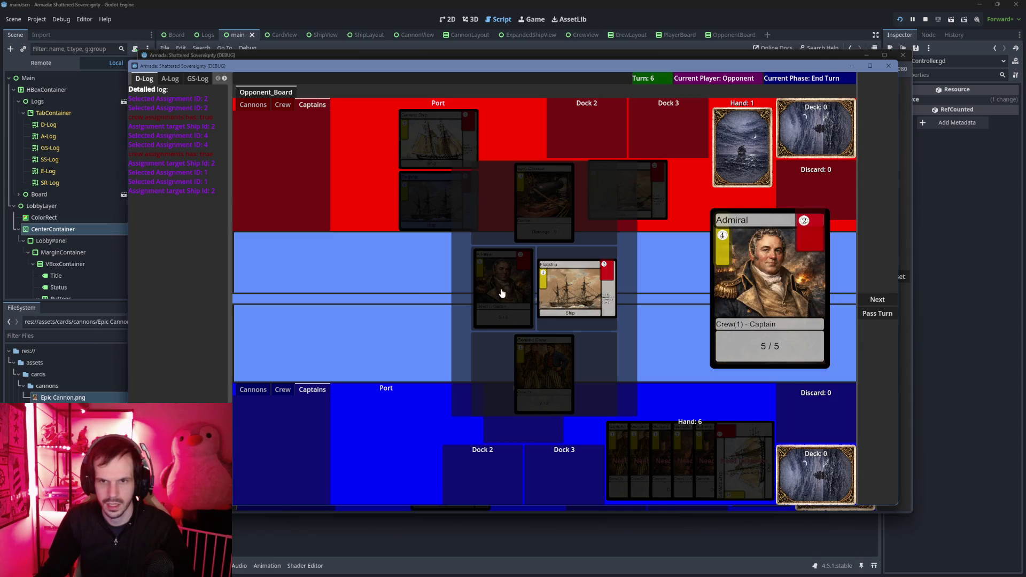
pyautogui.moveTo(557, 374)
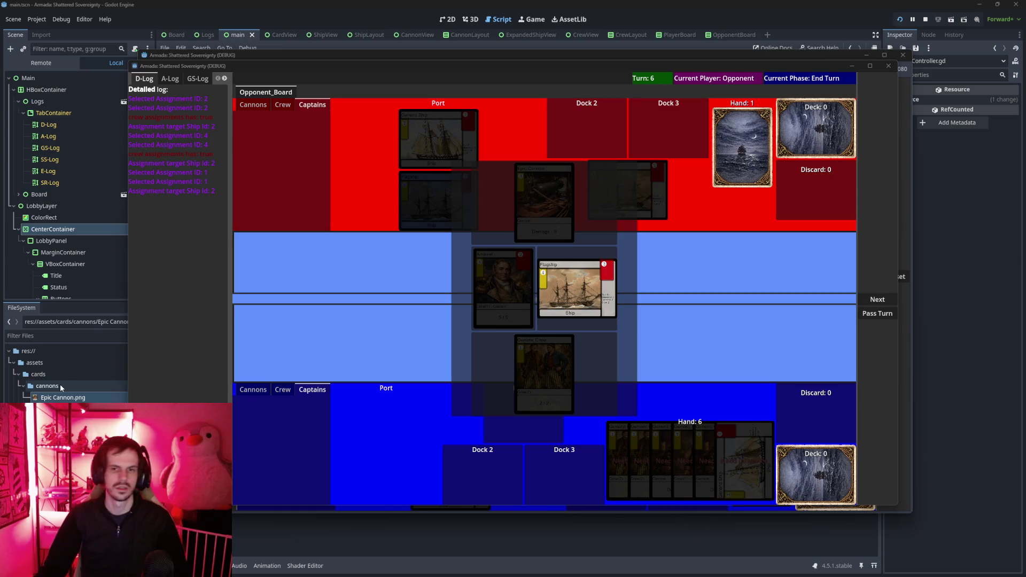
pyautogui.moveTo(531, 275)
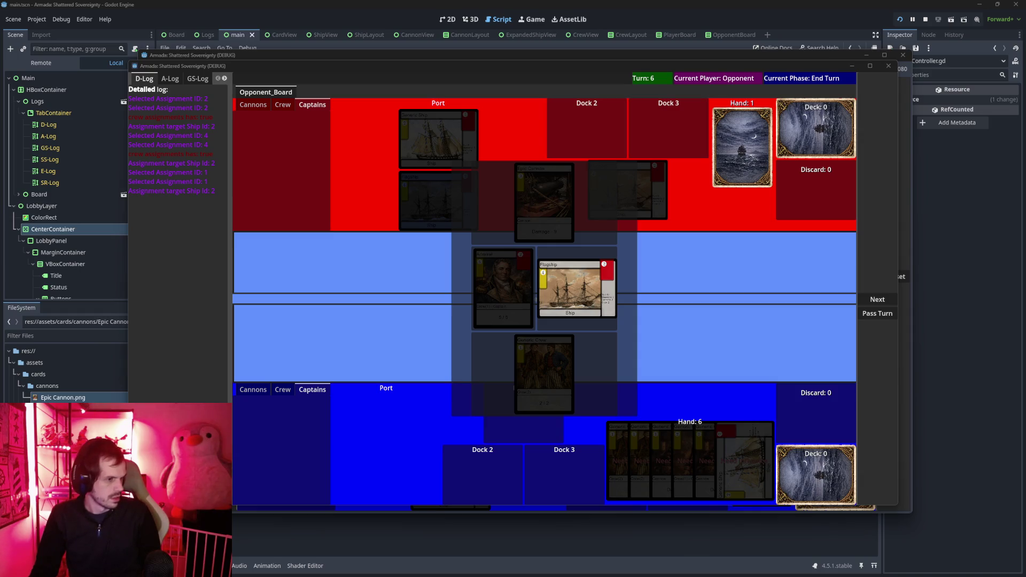
pyautogui.press('super+d')
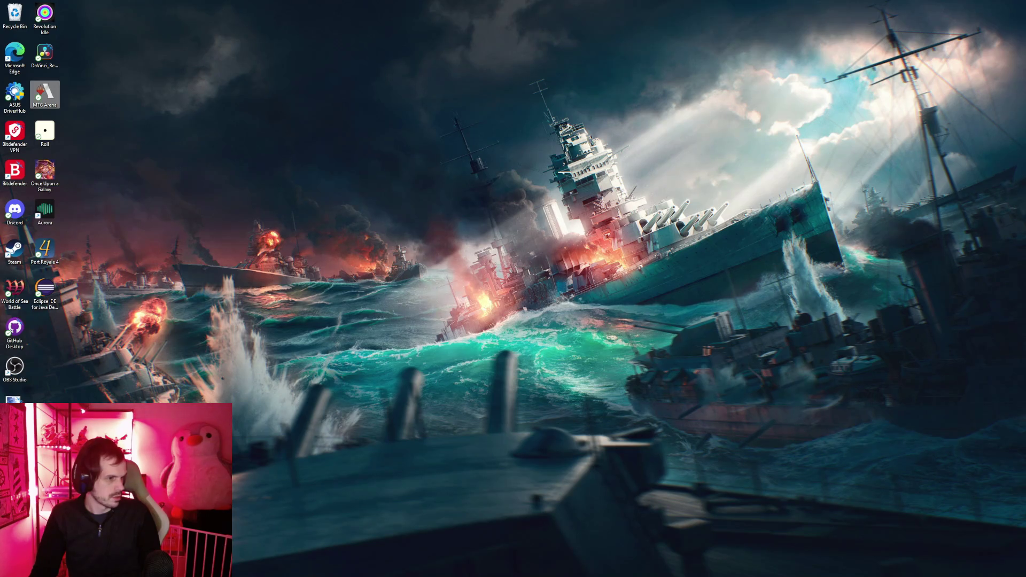
pyautogui.press('super+d')
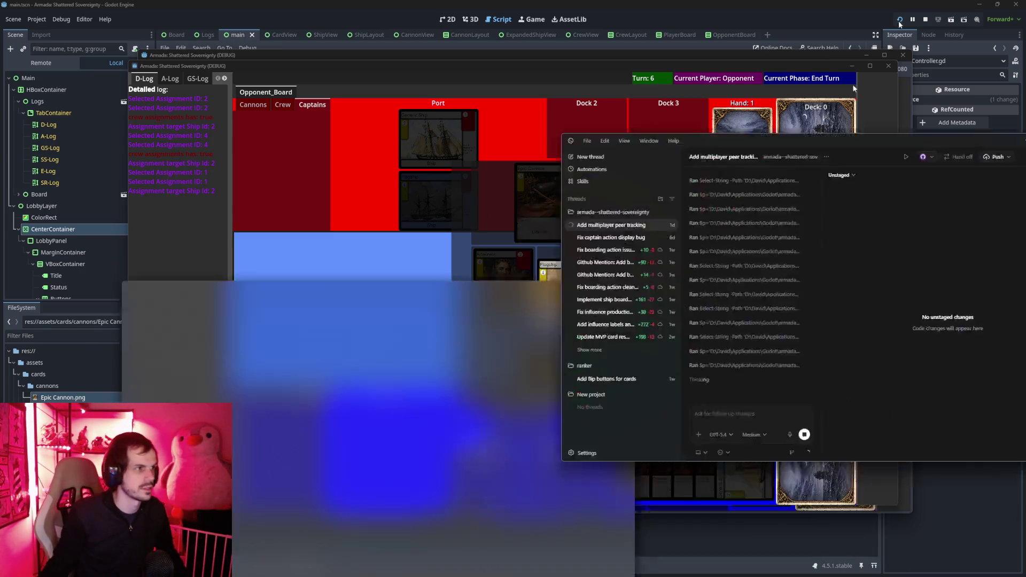
# Snap the Codex window to the top of the screen and maximize it.
pyautogui.moveTo(748, 124); pyautogui.dragTo(990, 9)
pyautogui.click(998, 7)
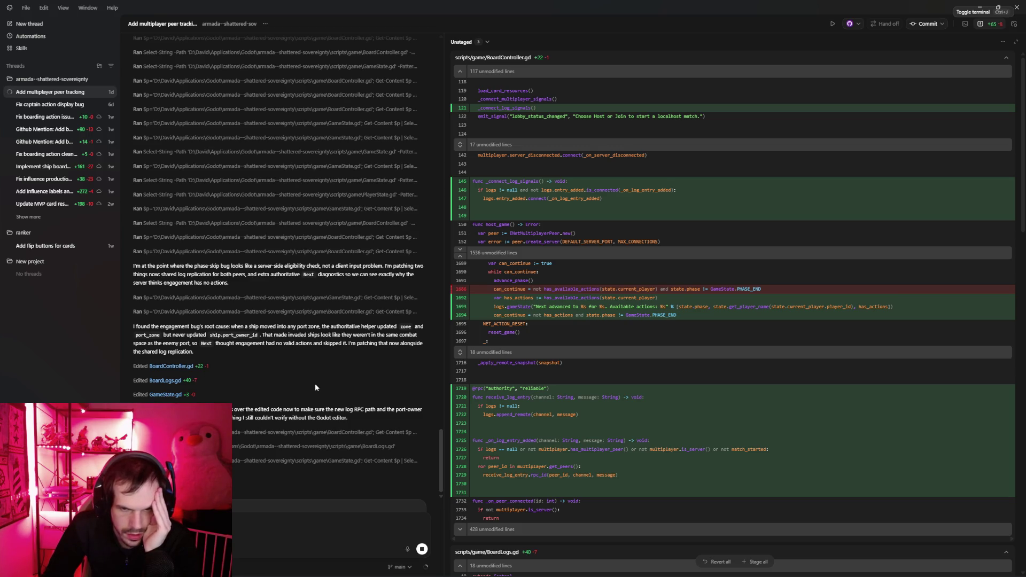
# Review the BoardController.gd and BoardLogs.gd diffs, then open the Commit dialog.
pyautogui.scroll(-5, 583, 213)
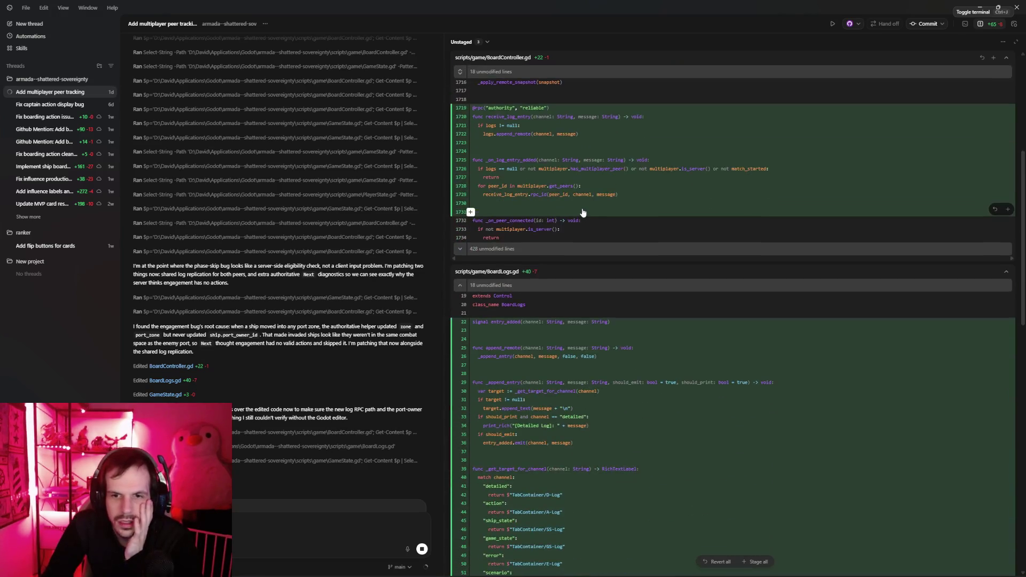
pyautogui.scroll(-6, 583, 213)
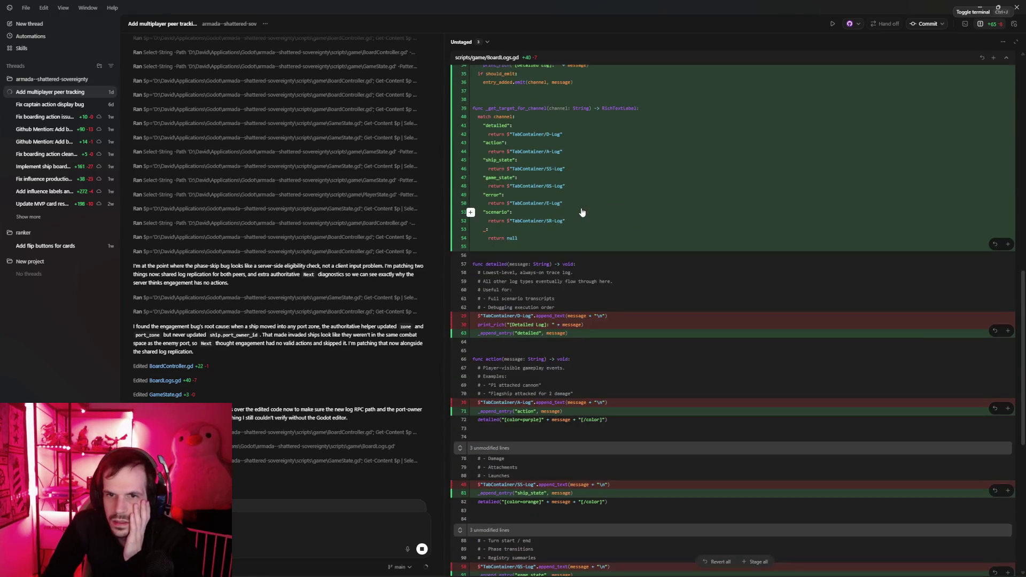
pyautogui.scroll(3, 582, 213)
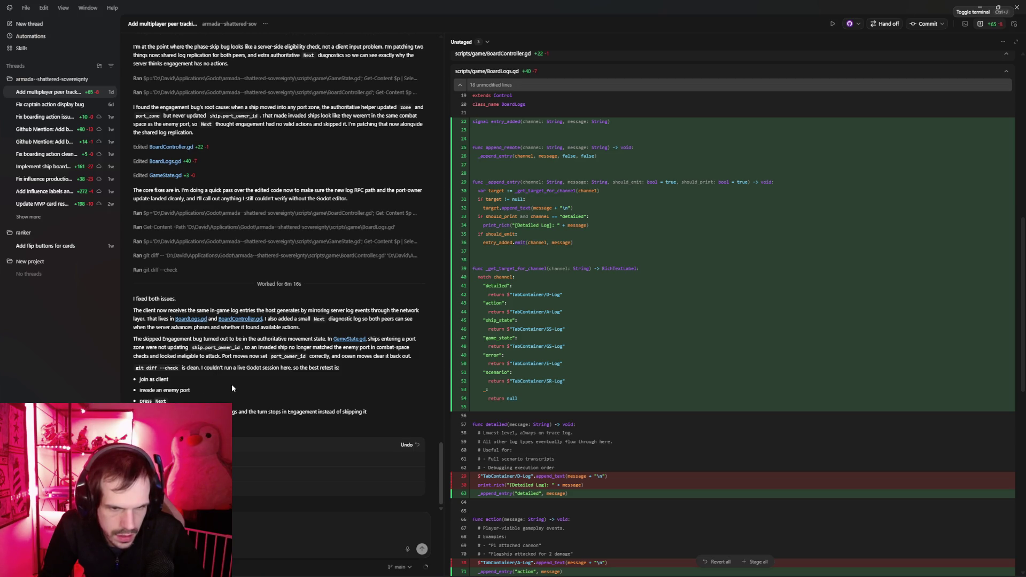
pyautogui.click(924, 24)
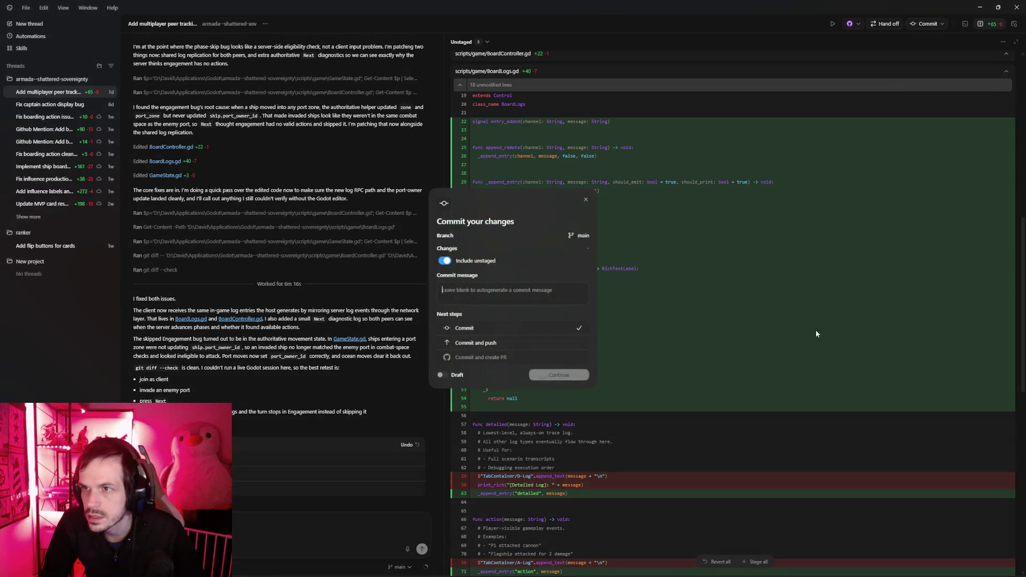
# Confirm the commit to main and bring the old Armada debug game window forward.
pyautogui.click(555, 377)
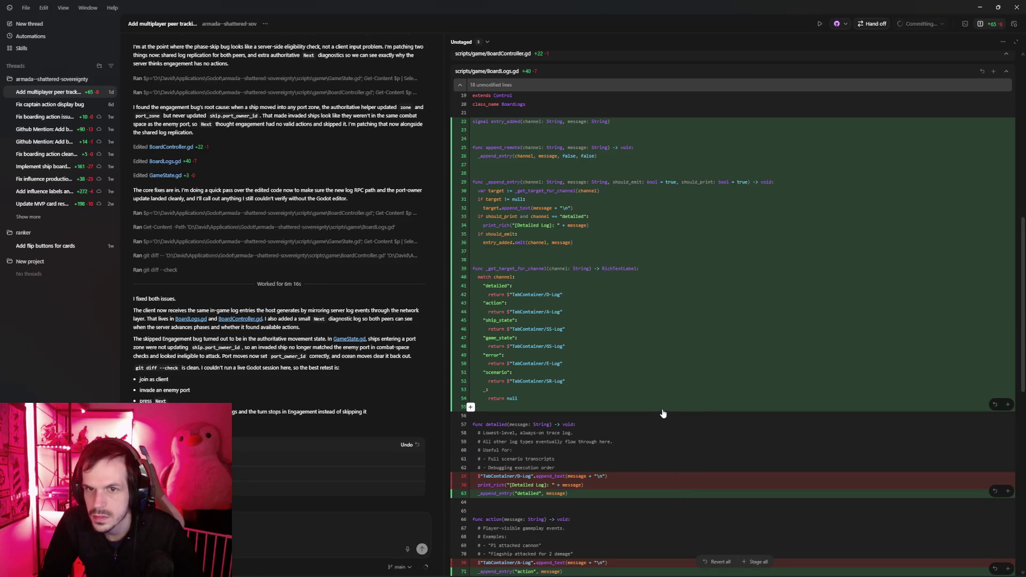
pyautogui.hotkey('alt', 'Tab')
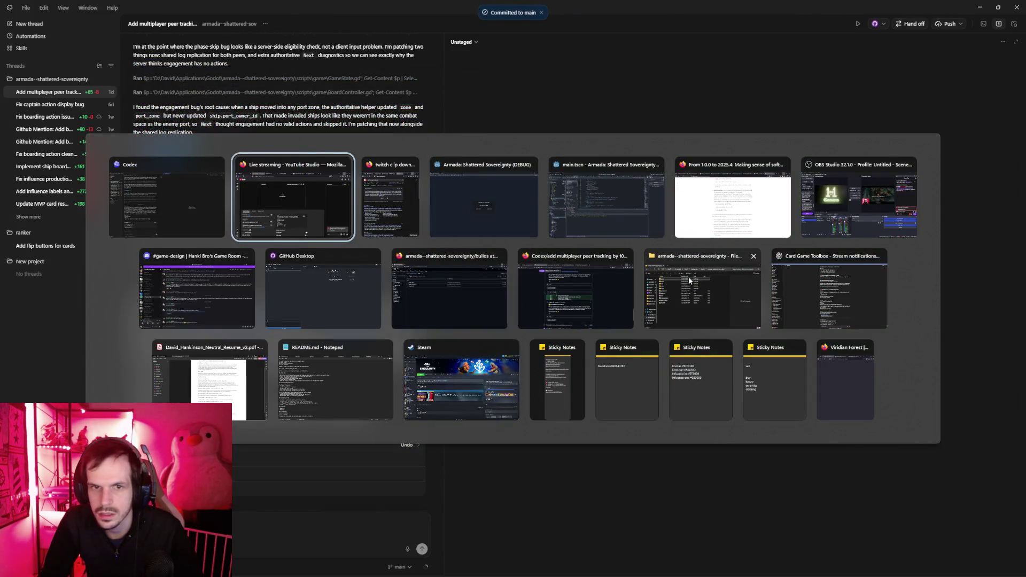
pyautogui.press('Tab')
pyautogui.press('Tab')
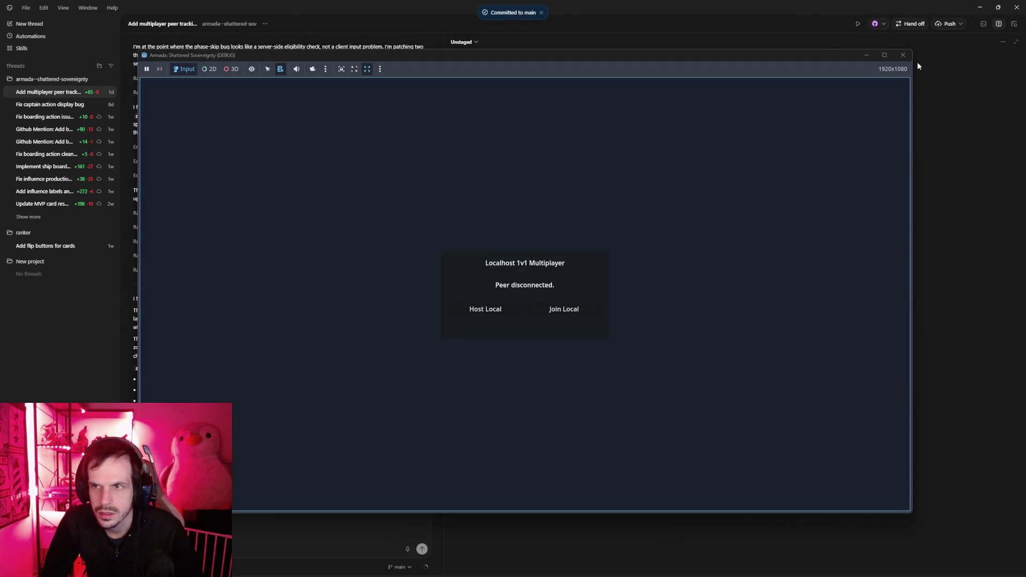
pyautogui.click(917, 62)
# Relaunch the project from the Godot editor and choose to host a local multiplayer match.
pyautogui.hotkey('alt', 'Tab')
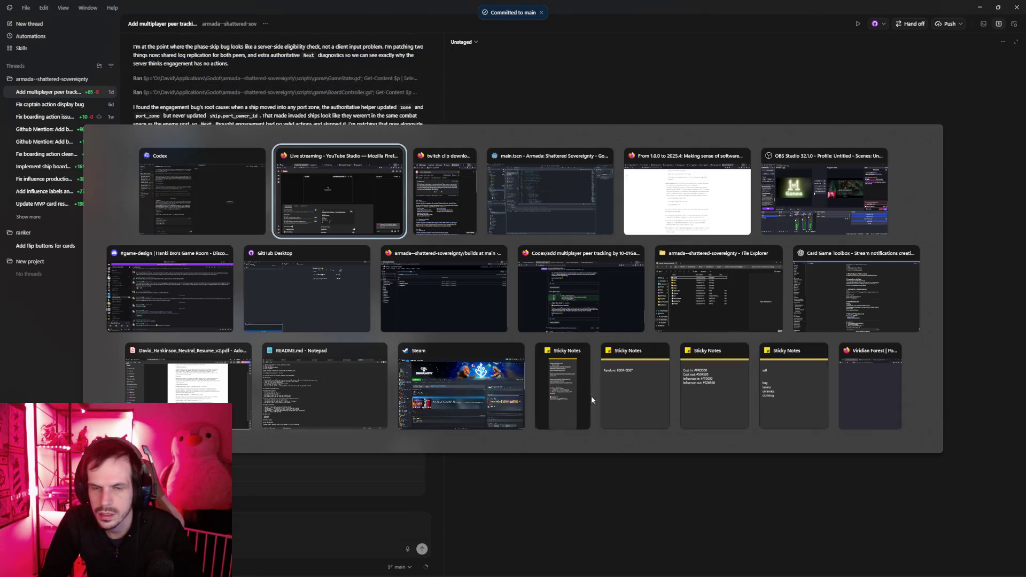
pyautogui.press('Tab')
pyautogui.press('Tab')
pyautogui.click(900, 19)
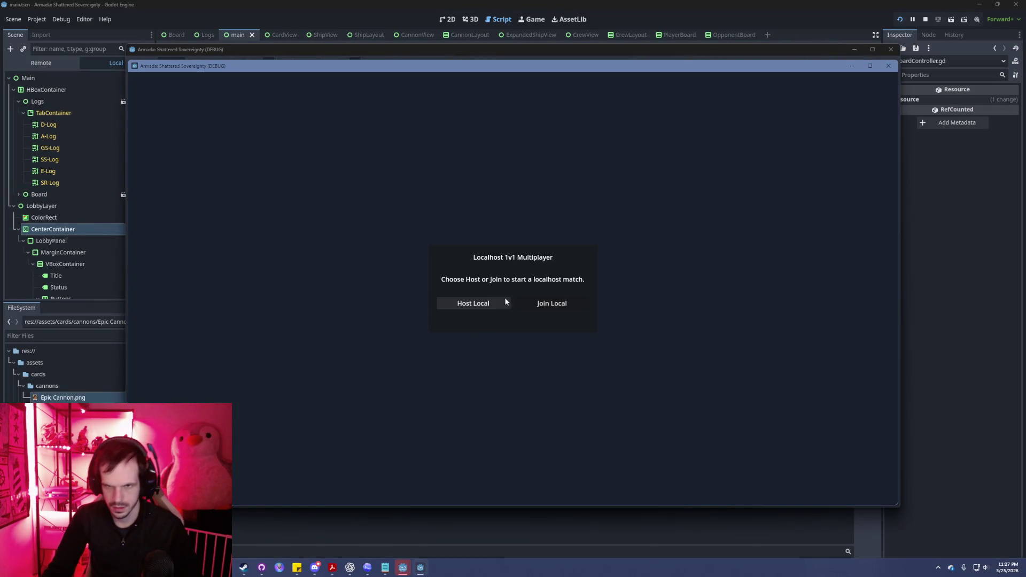
pyautogui.click(488, 303)
# Join the localhost match, then play a Generic Ship and Generic Captain into Port and pass turn 1.
pyautogui.hotkey('alt', 'Tab')
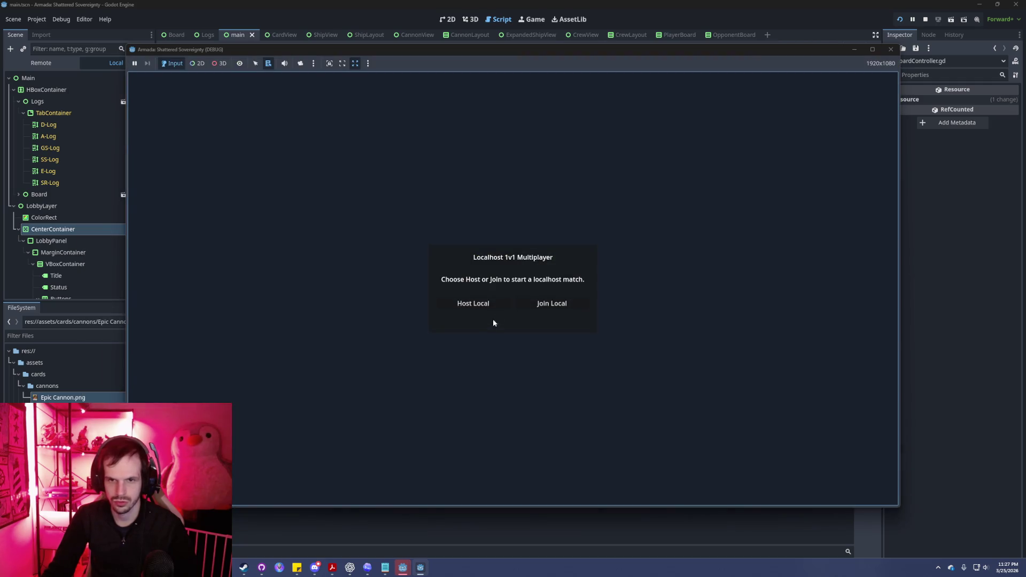
pyautogui.click(540, 308)
pyautogui.hotkey('alt', 'Tab')
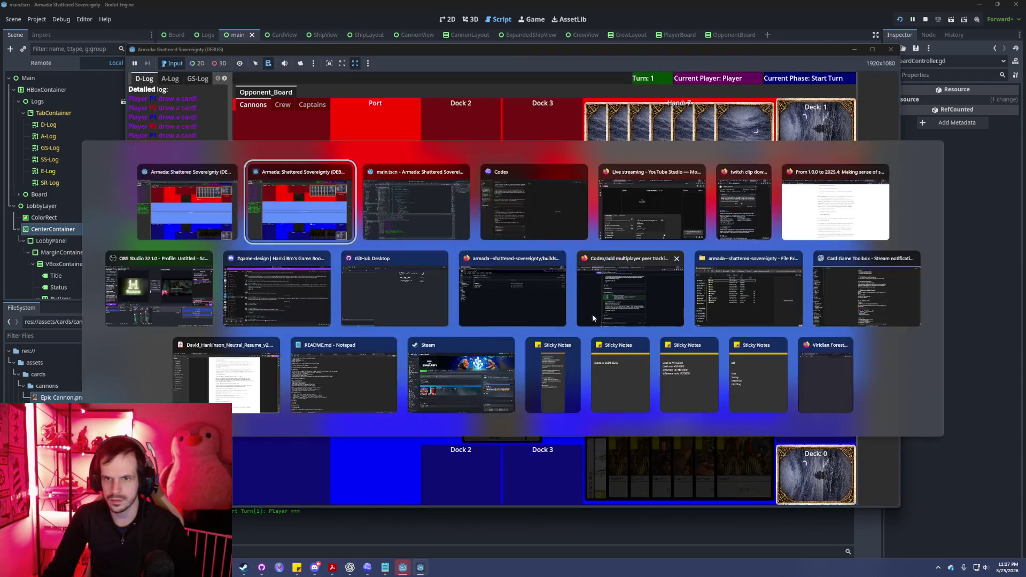
pyautogui.click(896, 304)
pyautogui.click(711, 452)
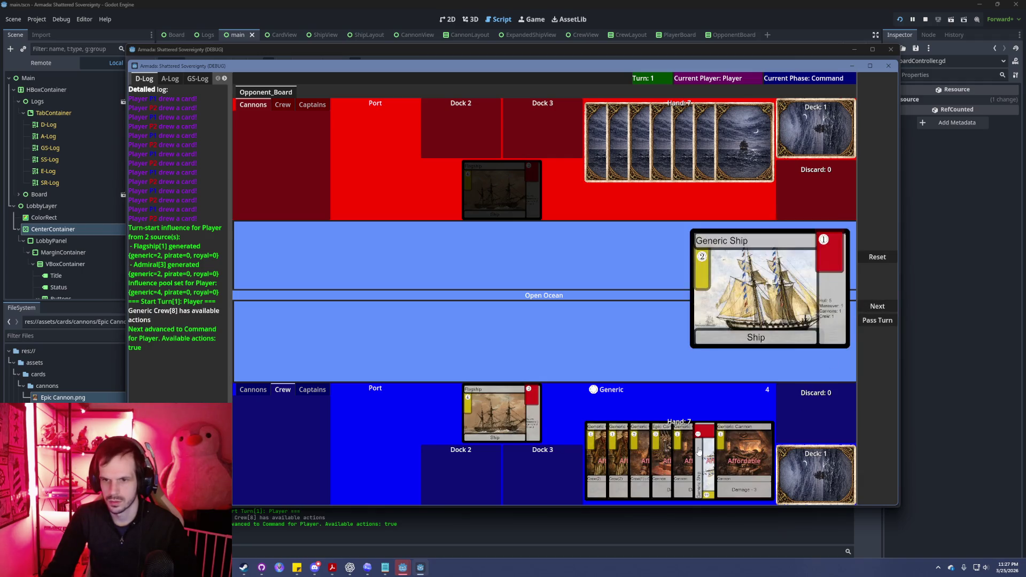
pyautogui.click(877, 280)
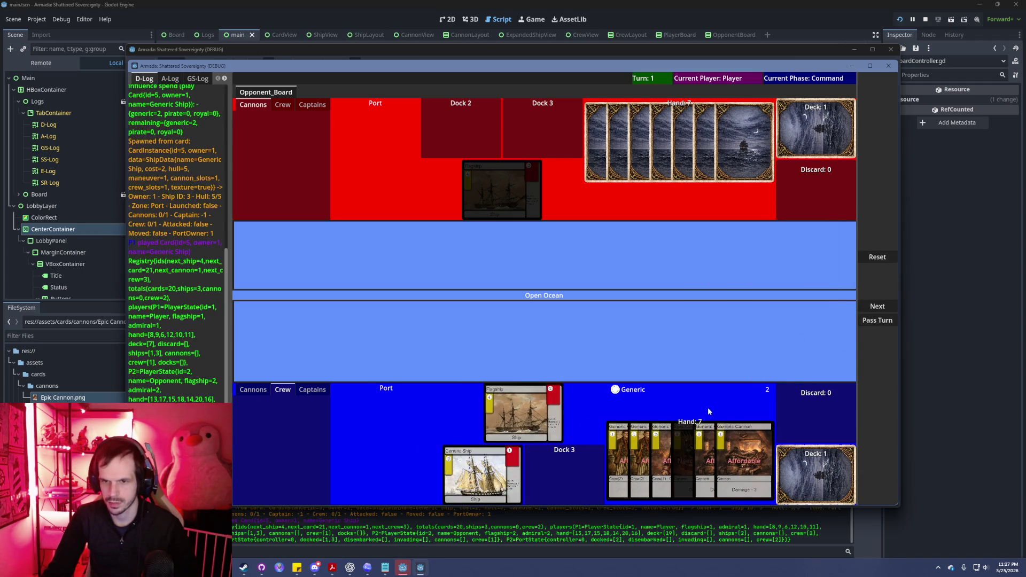
pyautogui.click(660, 458)
pyautogui.click(878, 280)
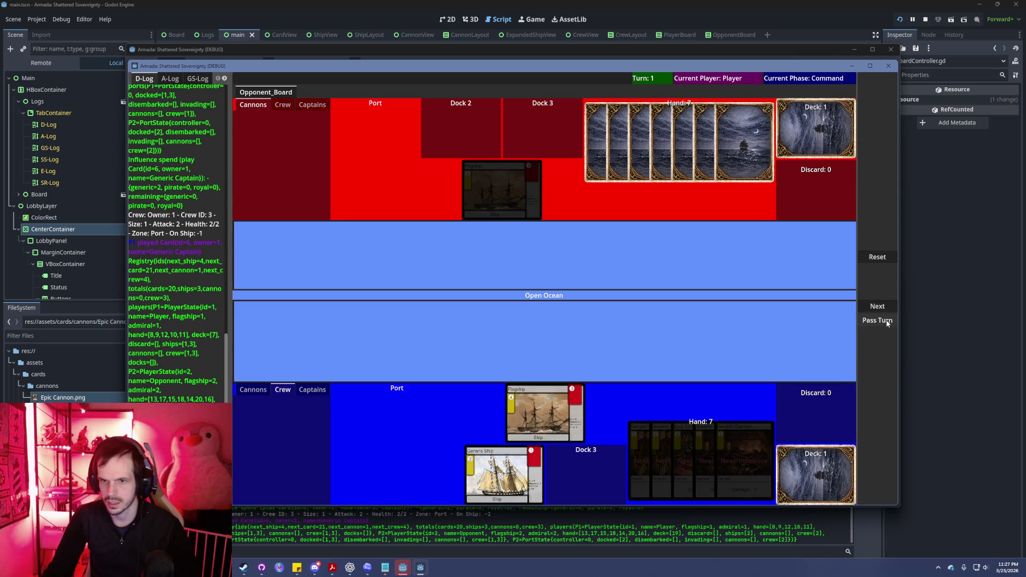
pyautogui.click(886, 319)
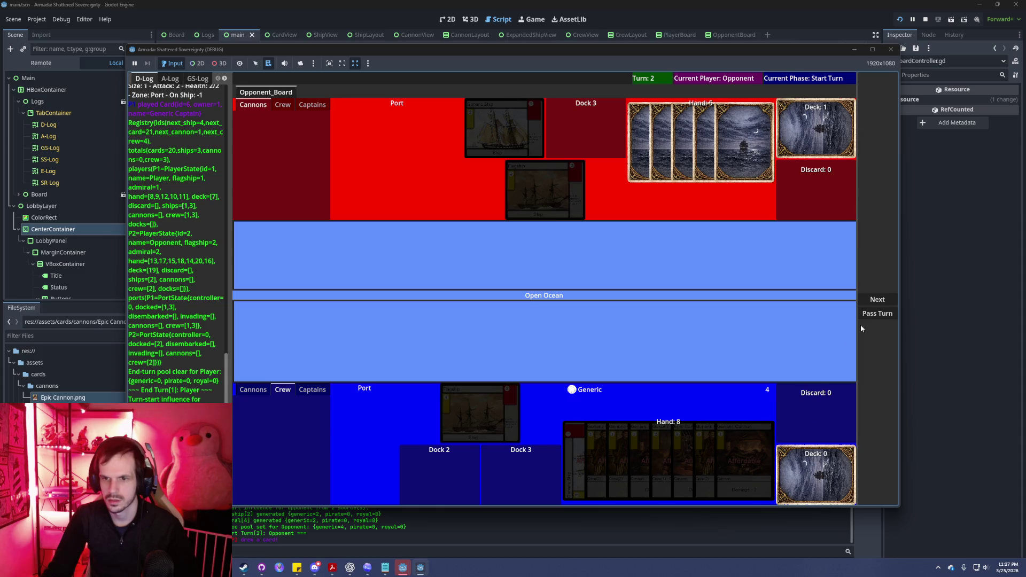
# In the Opponent's Command phase, play the Epic Cannon and Generic Crew cards into Port.
pyautogui.click(876, 299)
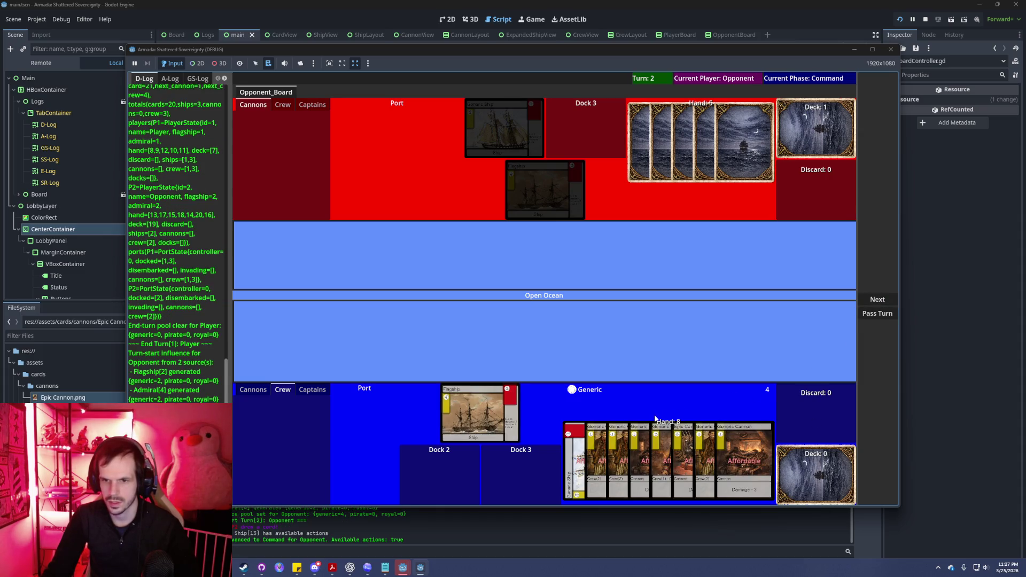
pyautogui.click(688, 447)
pyautogui.click(877, 274)
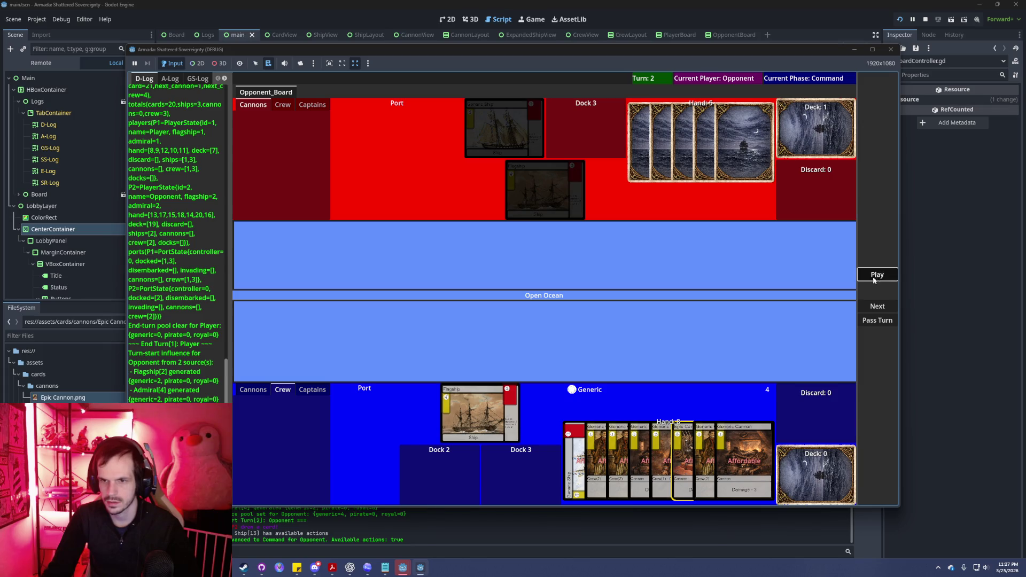
pyautogui.click(708, 458)
pyautogui.click(881, 295)
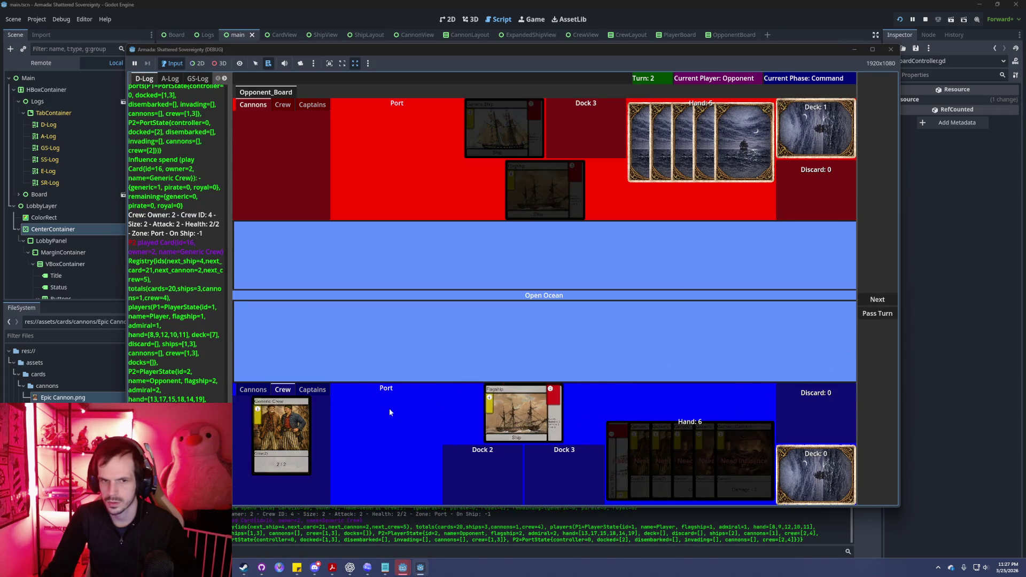
# Attach the Admiral, Generic Crew and Epic Cannon to ship 2.
pyautogui.click(312, 390)
pyautogui.click(281, 436)
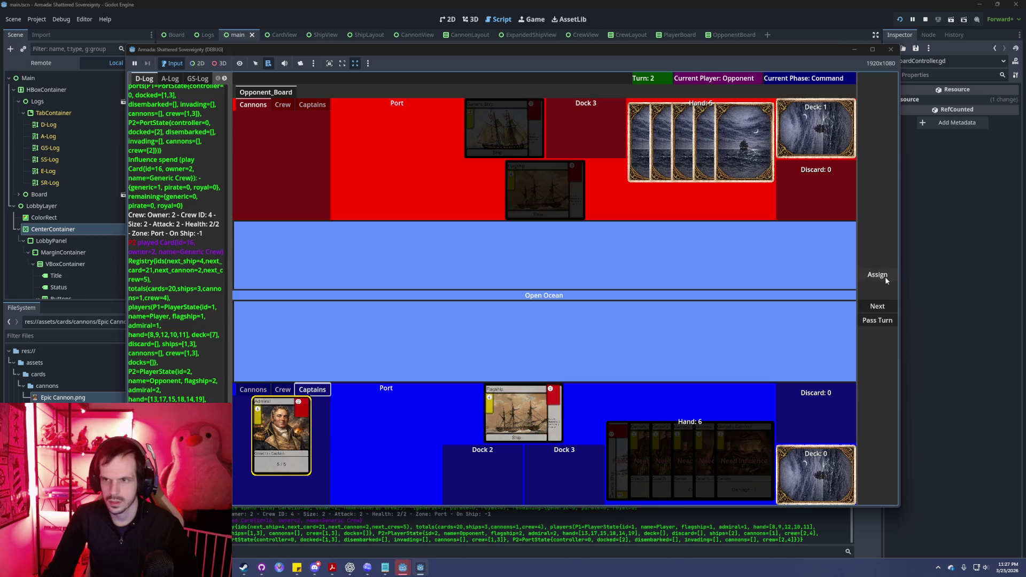
pyautogui.click(886, 277)
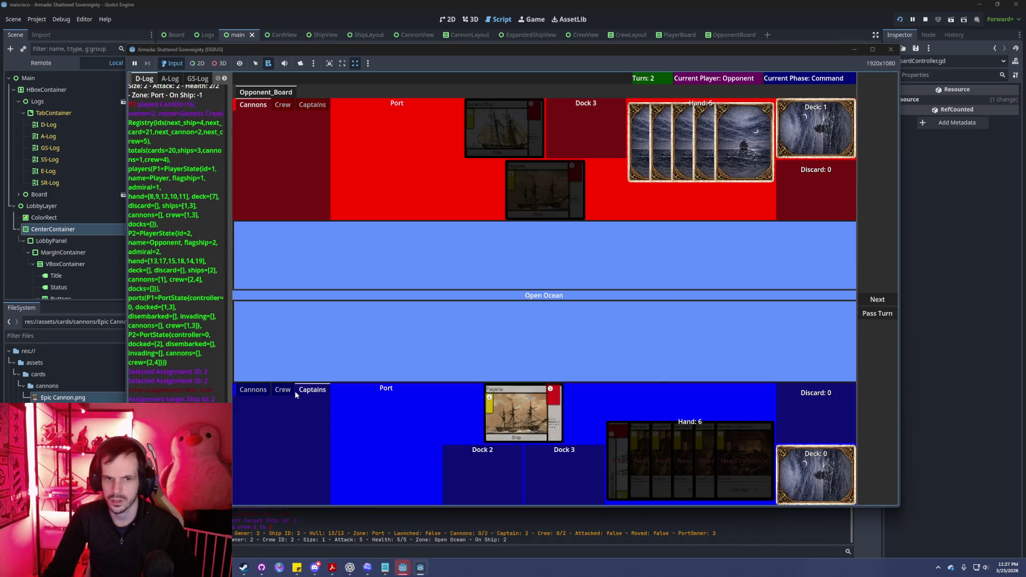
pyautogui.click(283, 389)
pyautogui.click(281, 436)
pyautogui.click(885, 276)
pyautogui.click(526, 410)
pyautogui.click(885, 277)
pyautogui.click(253, 390)
pyautogui.click(285, 431)
pyautogui.click(526, 409)
pyautogui.click(889, 278)
# Move the Flagship out to Open Ocean and end the Opponent's turn.
pyautogui.click(878, 299)
pyautogui.click(522, 412)
pyautogui.click(877, 276)
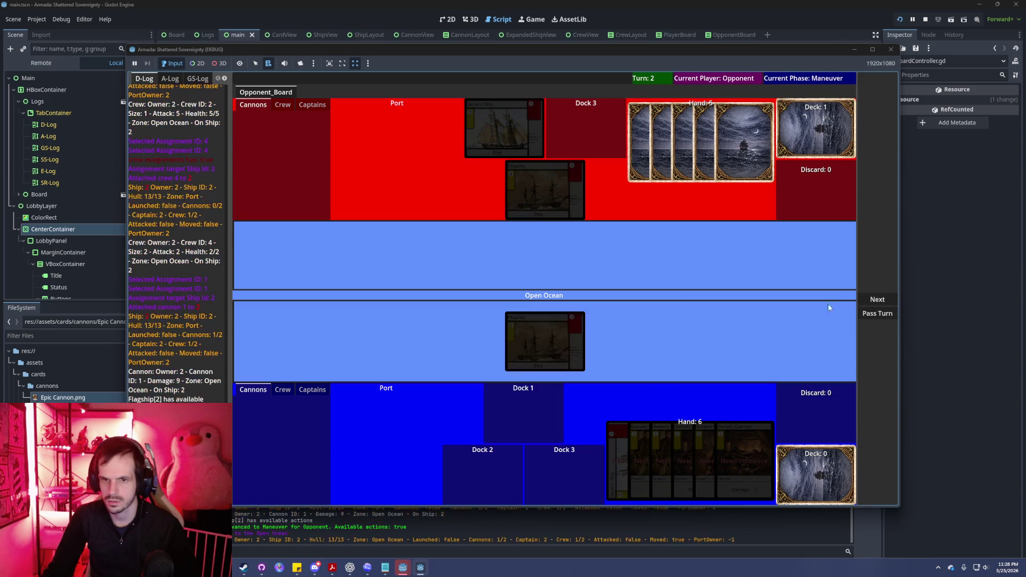
pyautogui.click(884, 314)
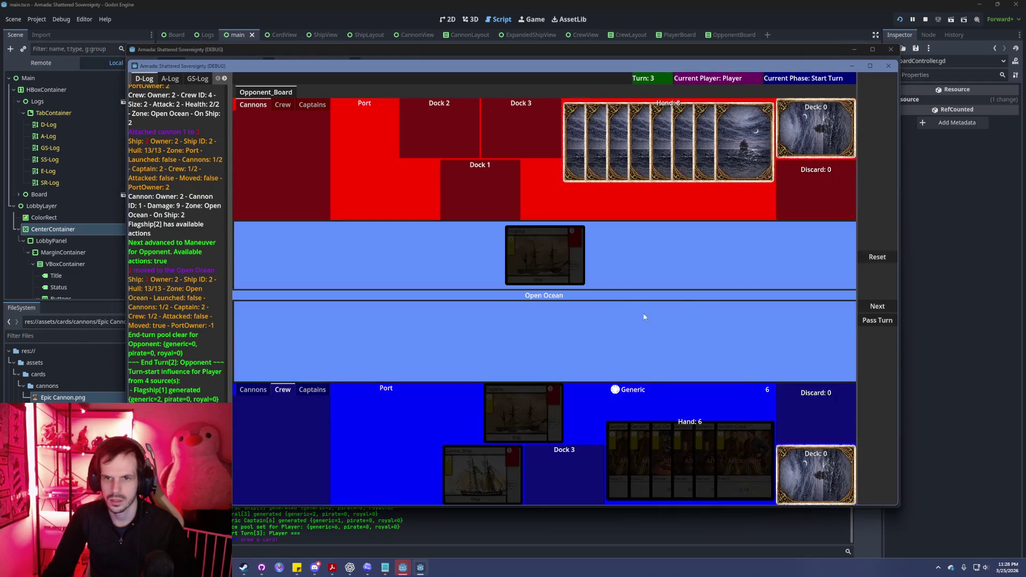
pyautogui.moveTo(550, 394)
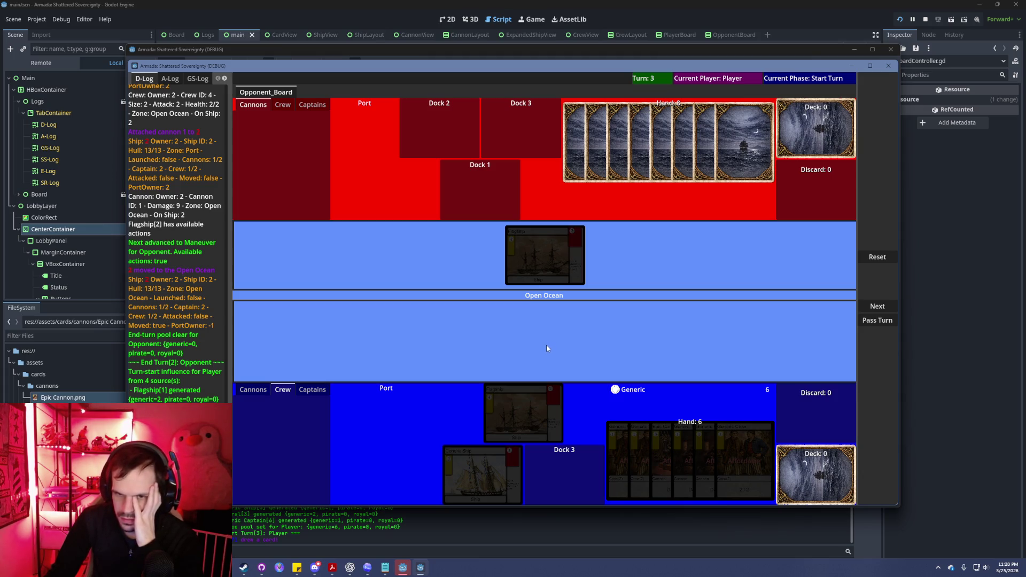
# Advance to Command and play the Generic Crew and Generic Cannon cards from hand into Port.
pyautogui.click(877, 307)
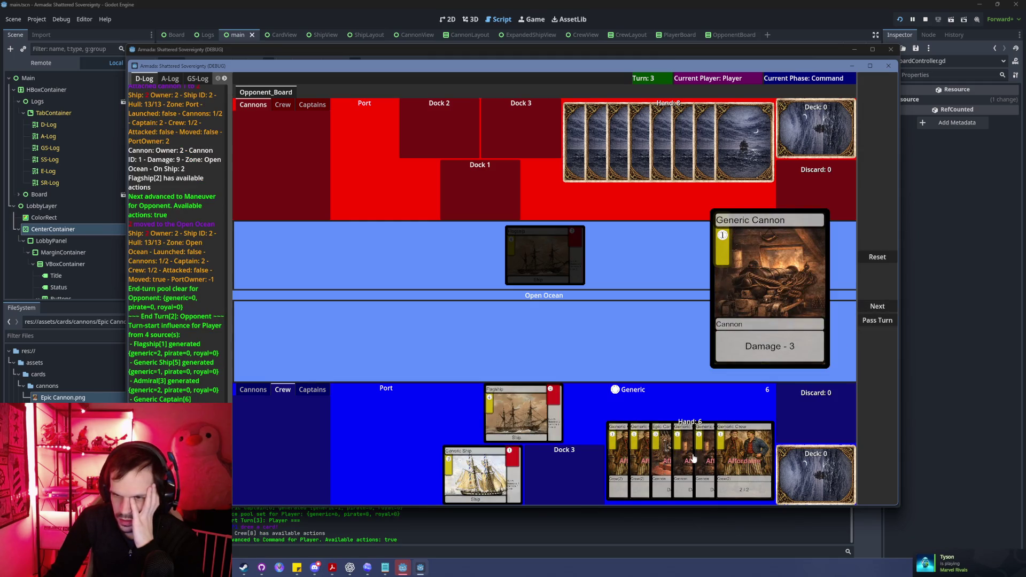
pyautogui.click(736, 461)
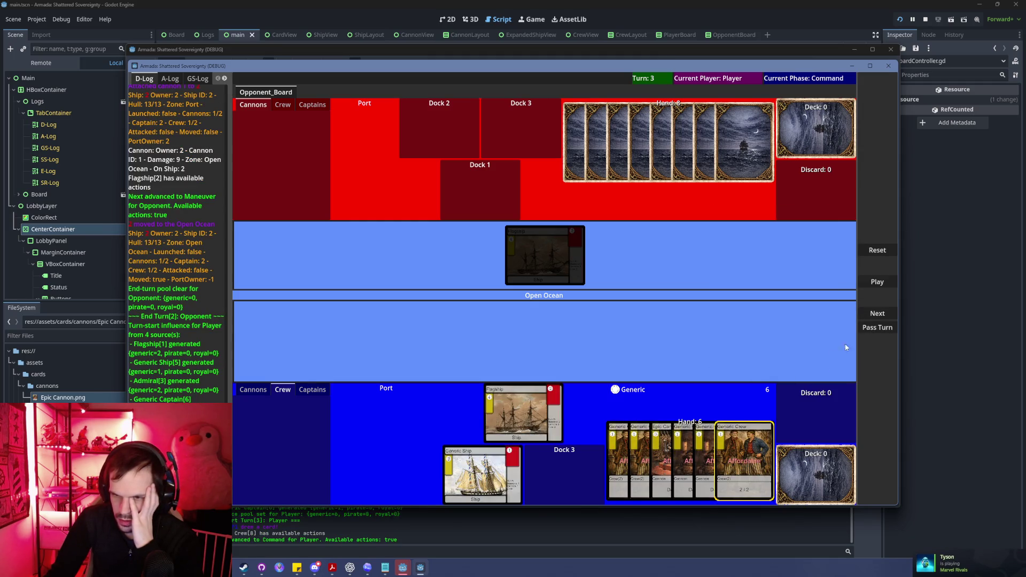
pyautogui.click(877, 282)
pyautogui.click(744, 461)
pyautogui.click(877, 282)
pyautogui.click(751, 470)
pyautogui.click(877, 282)
pyautogui.click(697, 443)
pyautogui.click(877, 282)
pyautogui.click(709, 440)
pyautogui.click(877, 281)
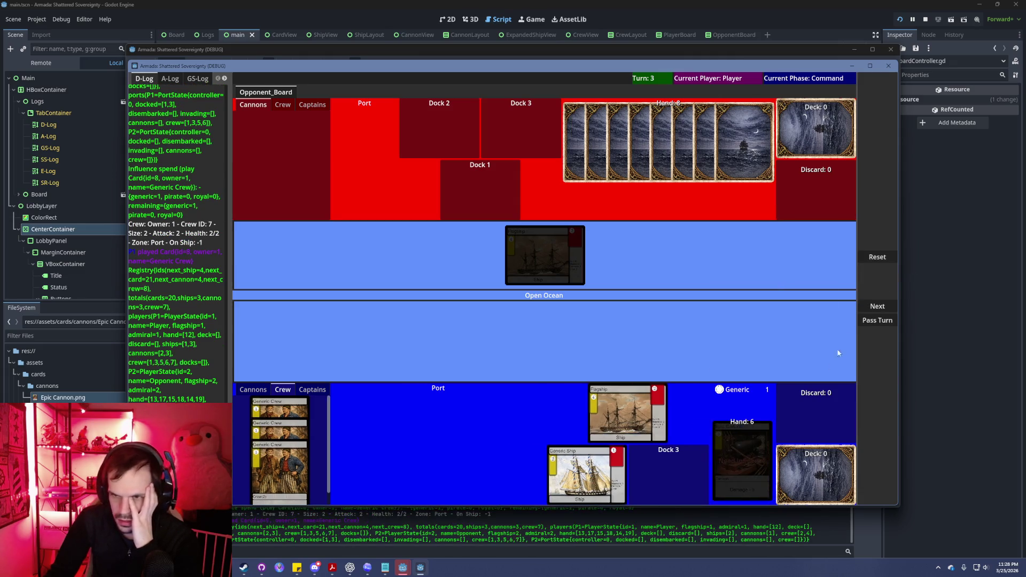
# Assign one captain to the Flagship and the remaining captain to ship 3.
pyautogui.click(312, 389)
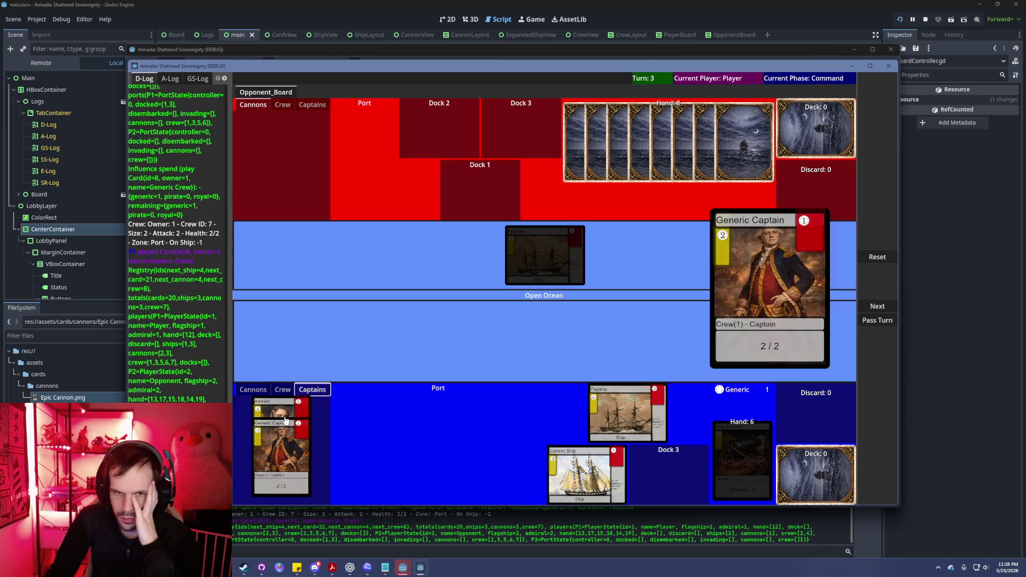
pyautogui.click(286, 422)
pyautogui.click(884, 284)
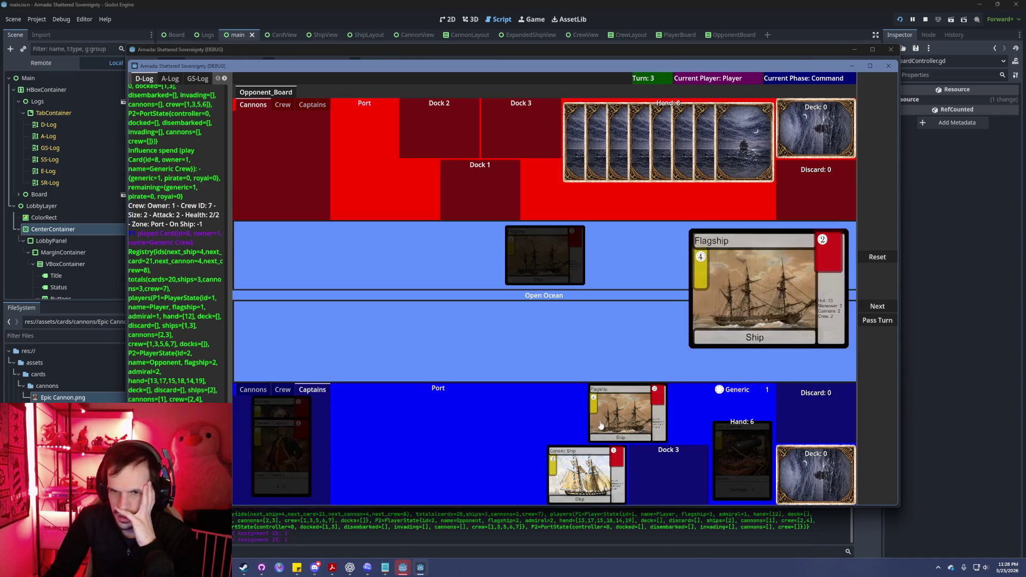
pyautogui.click(598, 427)
pyautogui.click(877, 281)
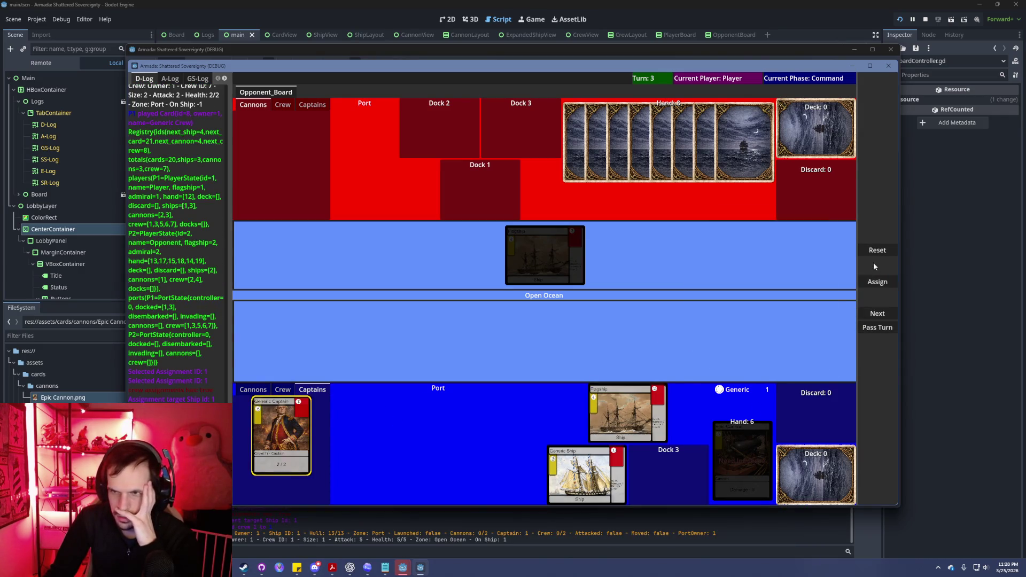
pyautogui.click(876, 281)
pyautogui.click(882, 286)
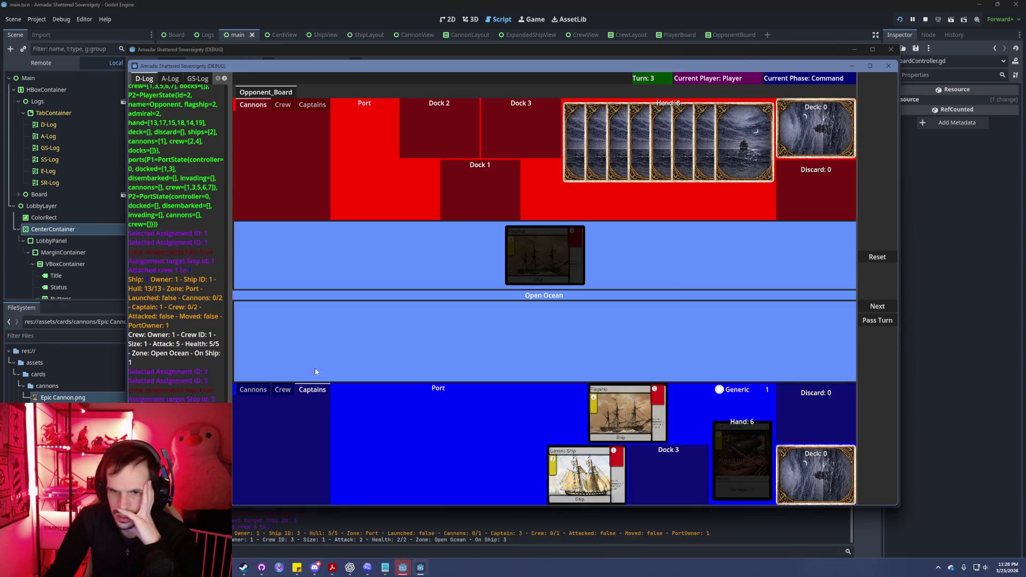
# Attach crew cards to the Flagship and the Generic Ship.
pyautogui.click(282, 389)
pyautogui.click(289, 423)
pyautogui.click(881, 282)
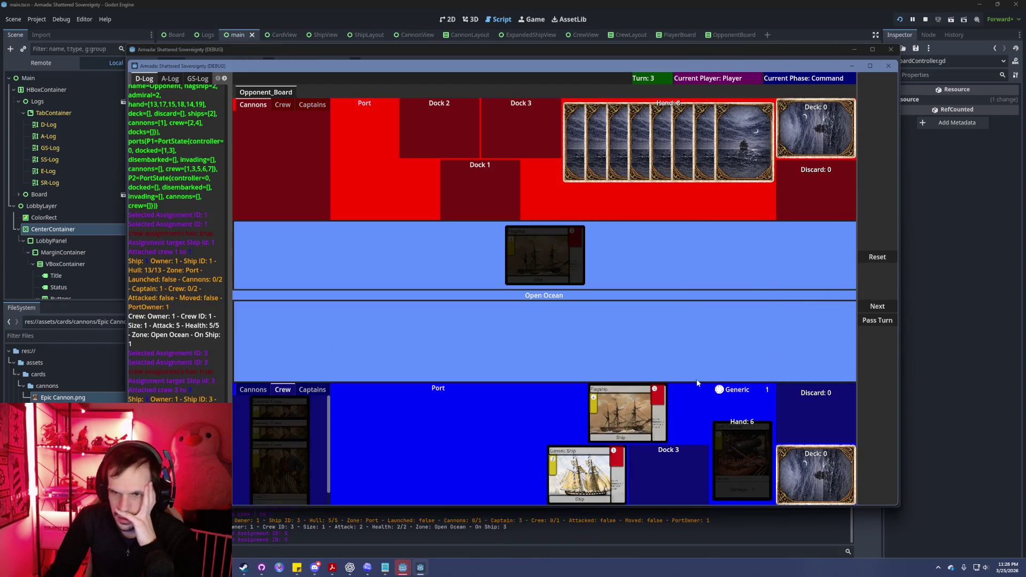
pyautogui.click(626, 416)
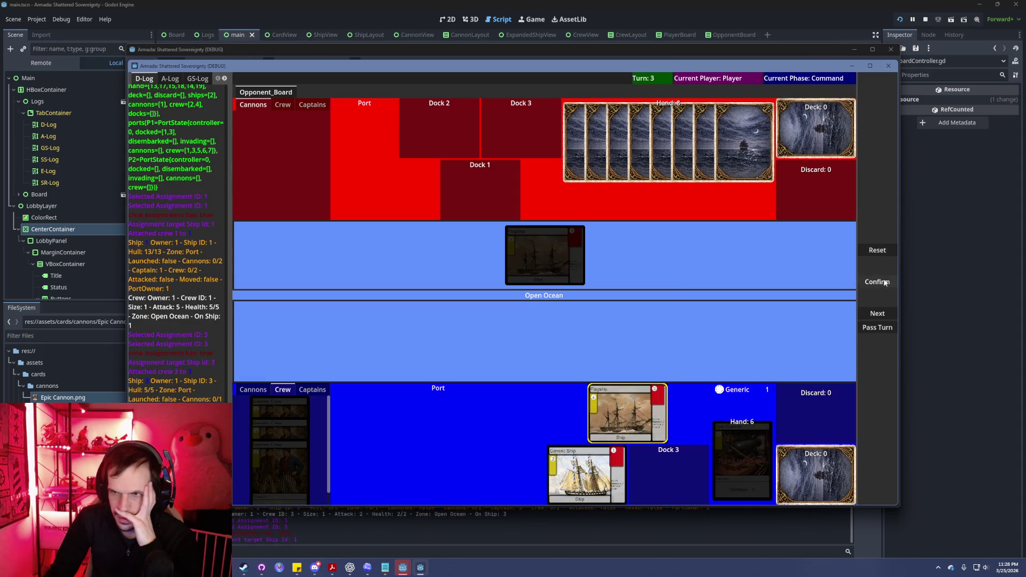
pyautogui.click(885, 283)
pyautogui.click(885, 282)
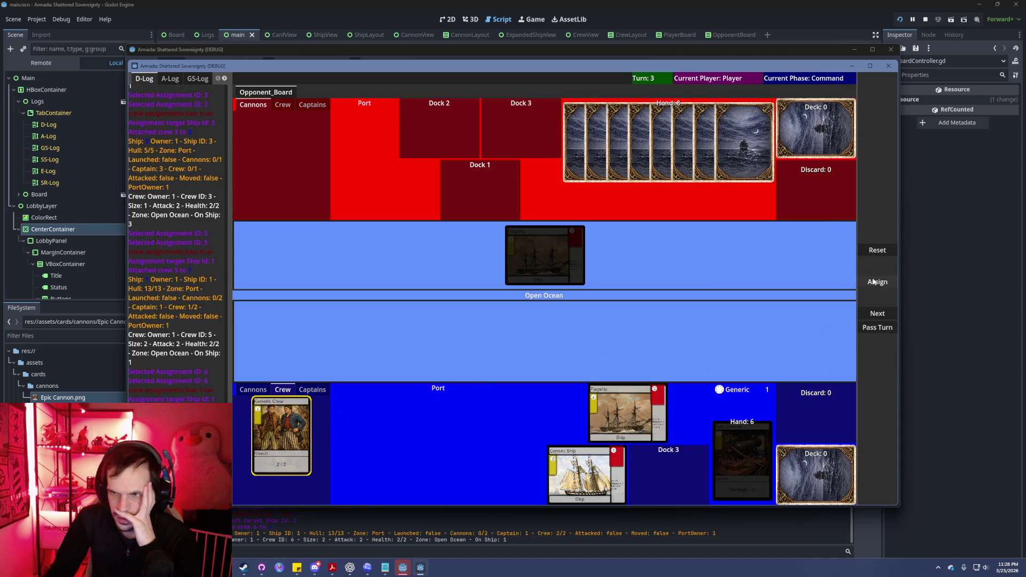
pyautogui.click(885, 281)
pyautogui.click(884, 282)
# Attach a cannon to the Generic Ship (ship 3) and the last cannon to the Flagship.
pyautogui.click(250, 389)
pyautogui.click(267, 461)
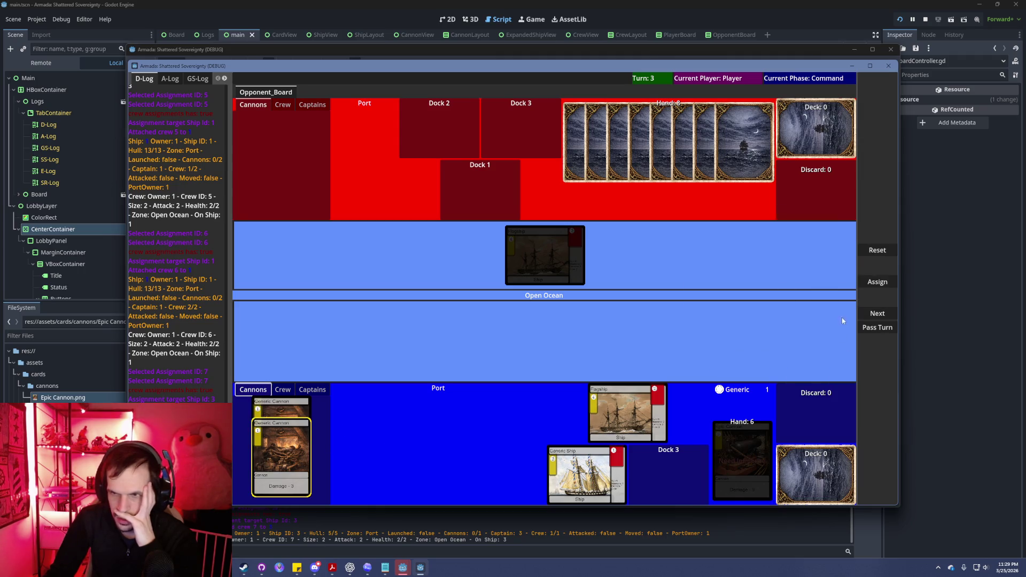
pyautogui.click(885, 282)
pyautogui.click(885, 282)
pyautogui.click(887, 283)
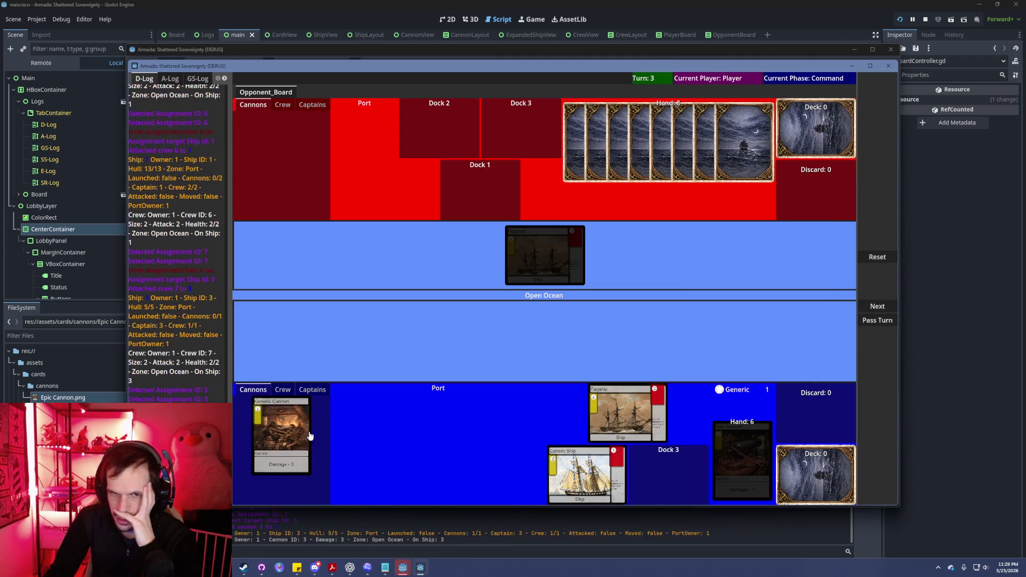
pyautogui.click(884, 282)
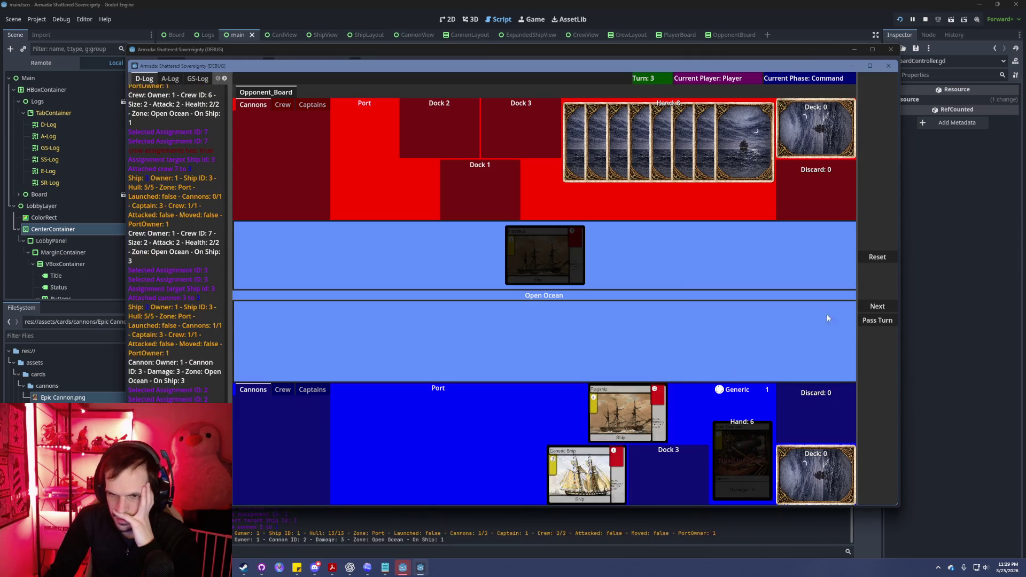
pyautogui.click(877, 283)
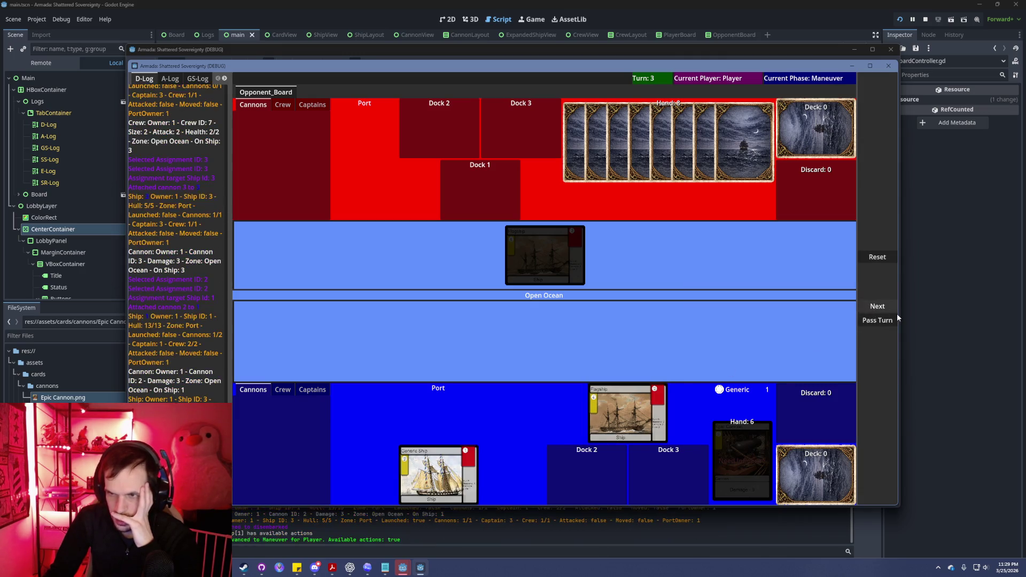
# In Maneuver select the Generic Ship, advance to Engagement, then end turn 3.
pyautogui.click(882, 309)
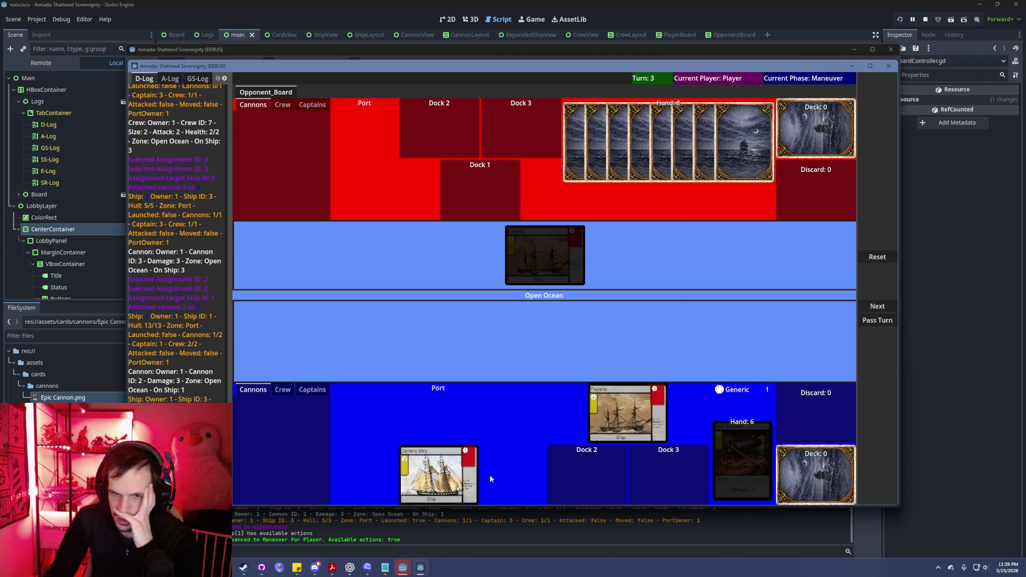
pyautogui.click(447, 479)
pyautogui.click(872, 313)
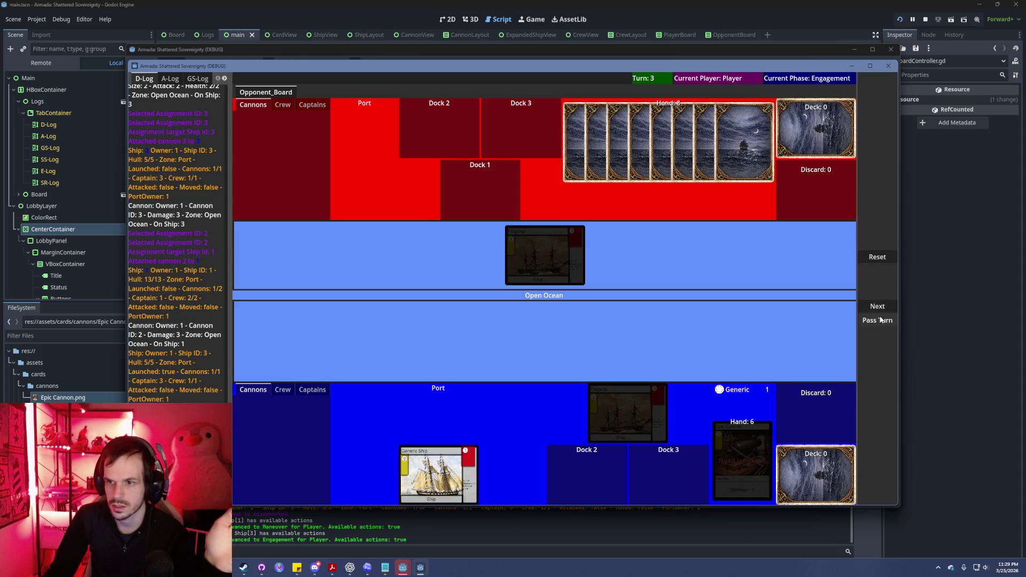
pyautogui.click(877, 320)
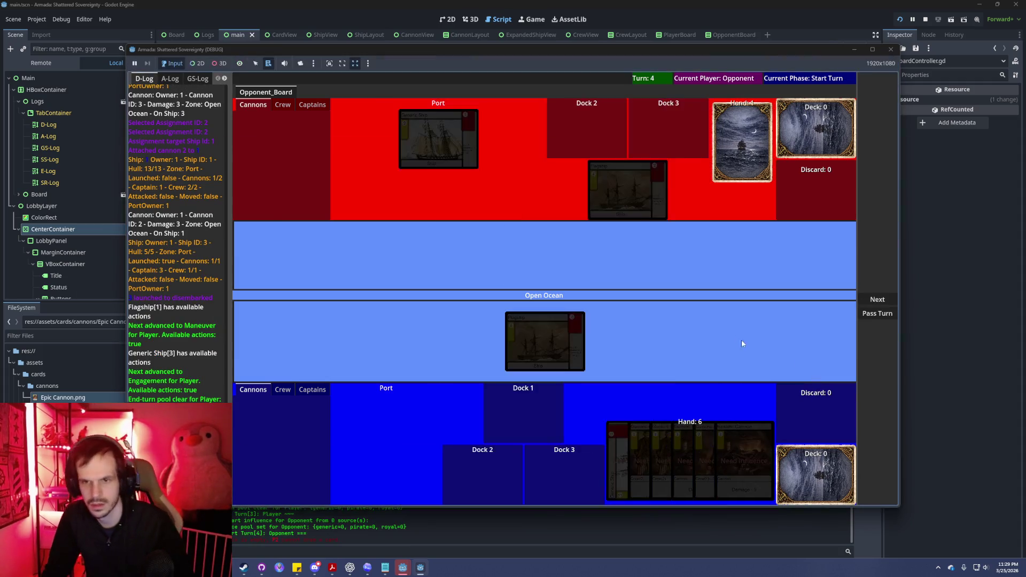
# Invade the port with the Flagship, advance to Engagement, and select it to show Attack/Board.
pyautogui.click(878, 301)
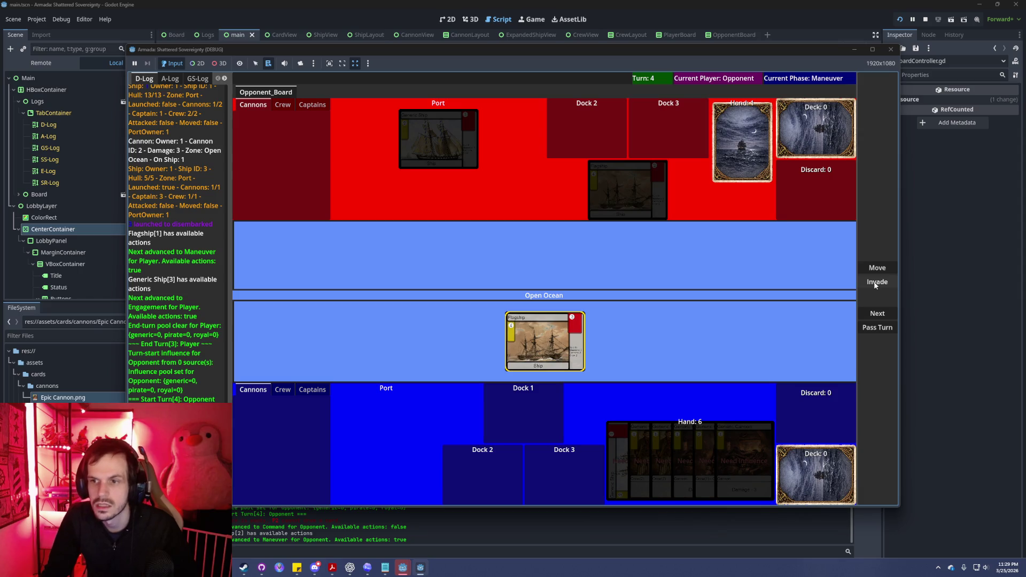
pyautogui.click(875, 283)
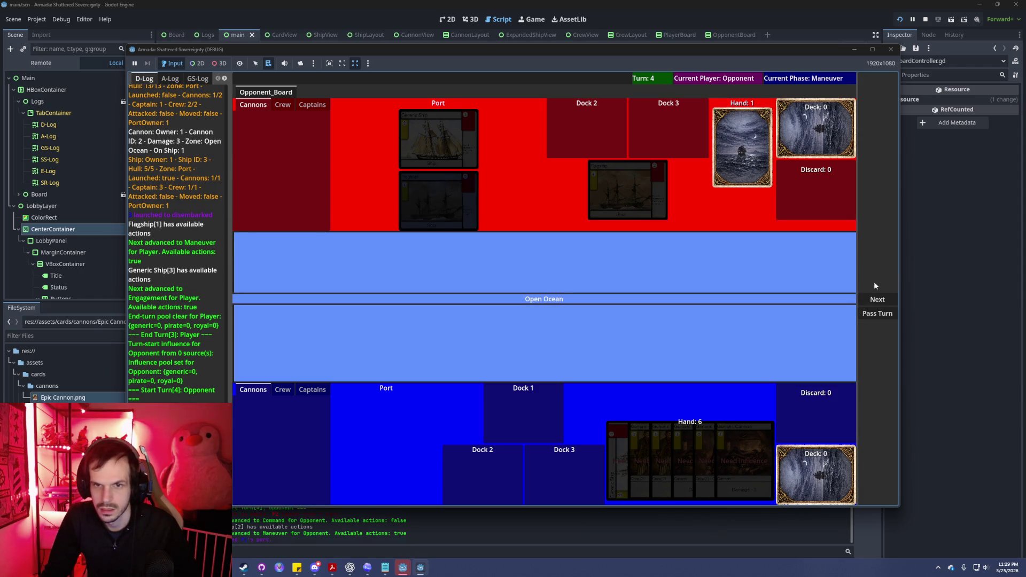
pyautogui.click(878, 301)
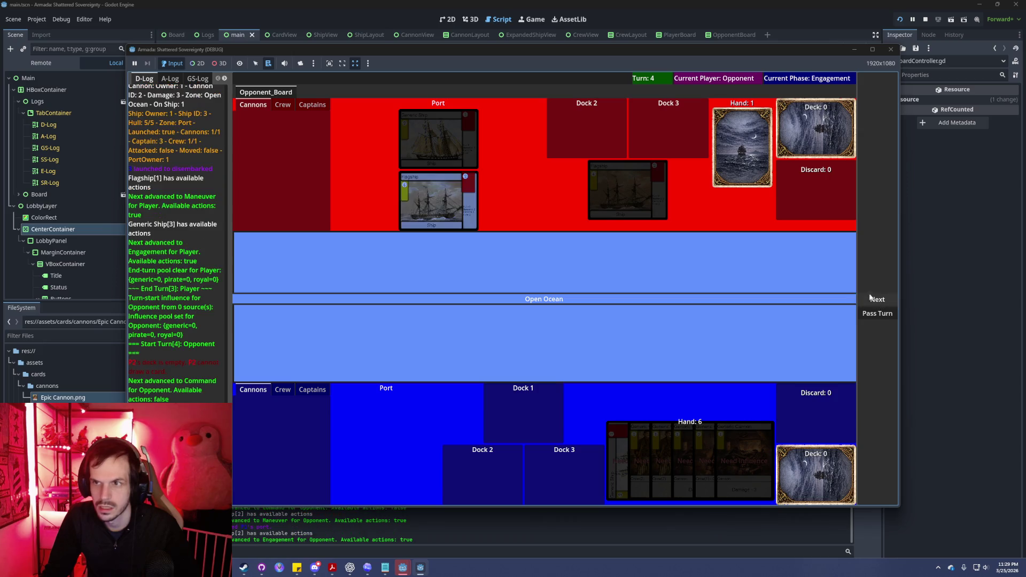
pyautogui.click(465, 199)
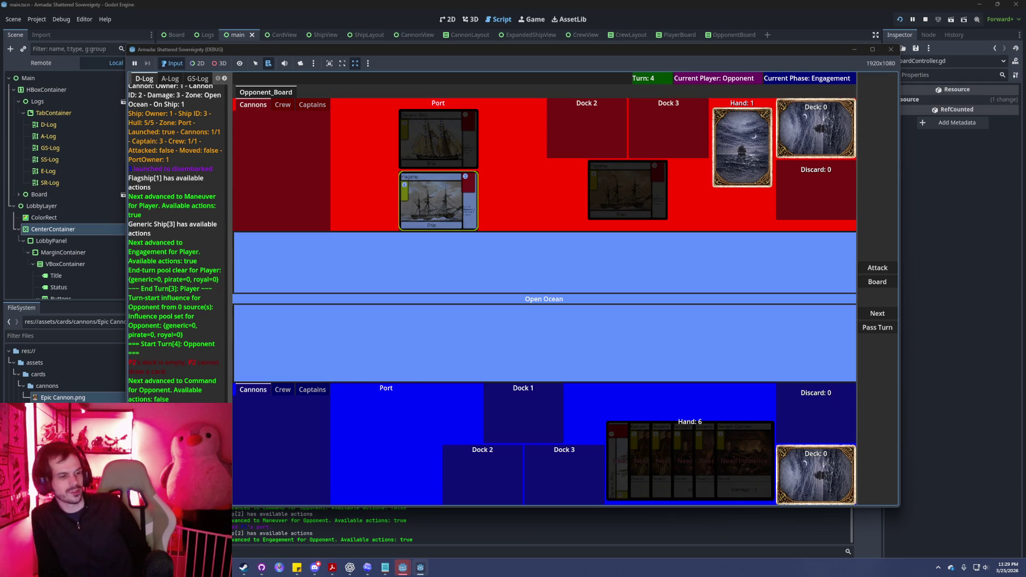
# Bring the Godot editor, showing BoardController.gd's button handlers, back to the front.
pyautogui.click(403, 567)
pyautogui.click(403, 568)
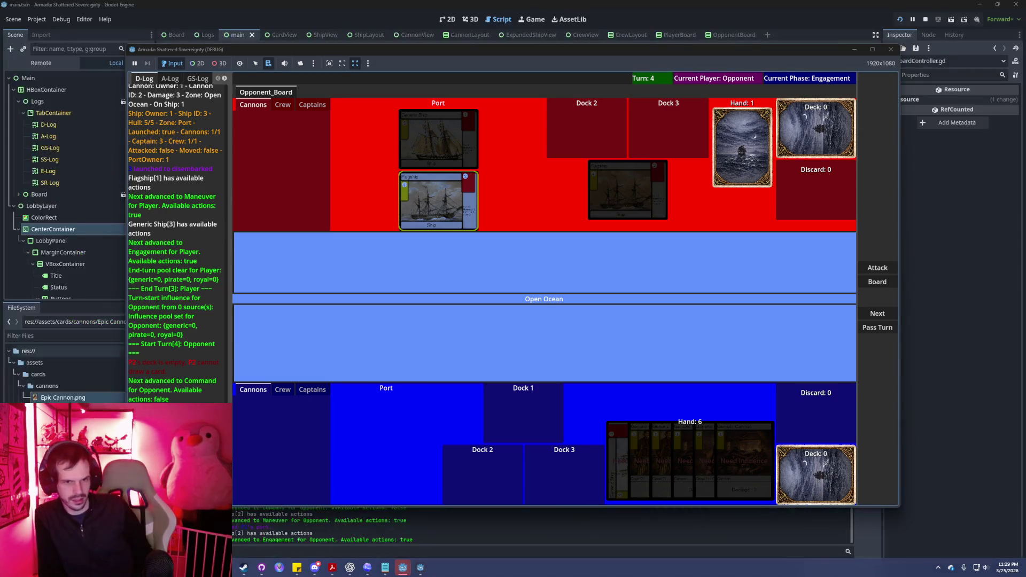
pyautogui.click(345, 543)
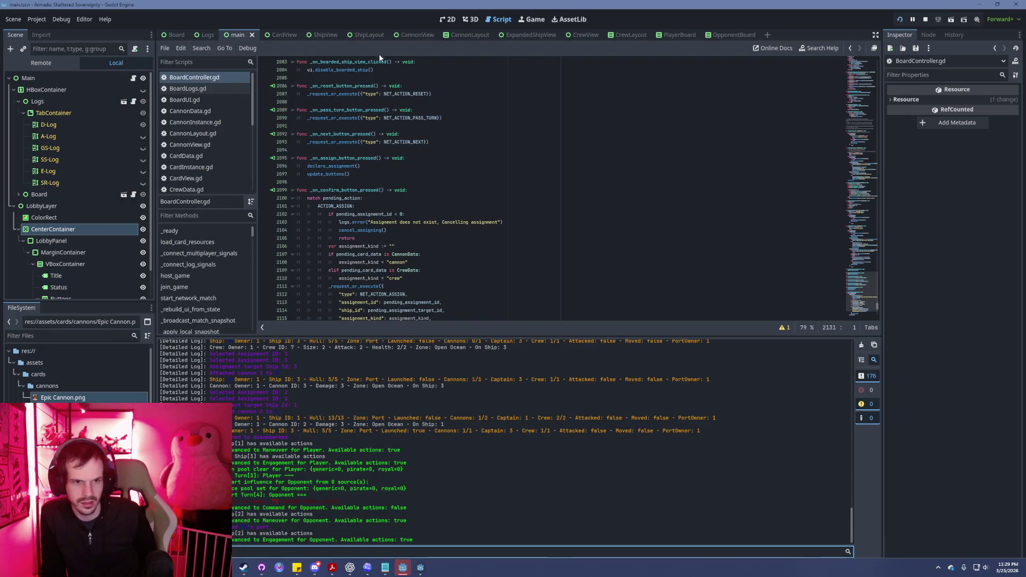
# Resize the editor window and show the Debugger's Errors tab.
pyautogui.moveTo(358, 24); pyautogui.dragTo(341, 160)
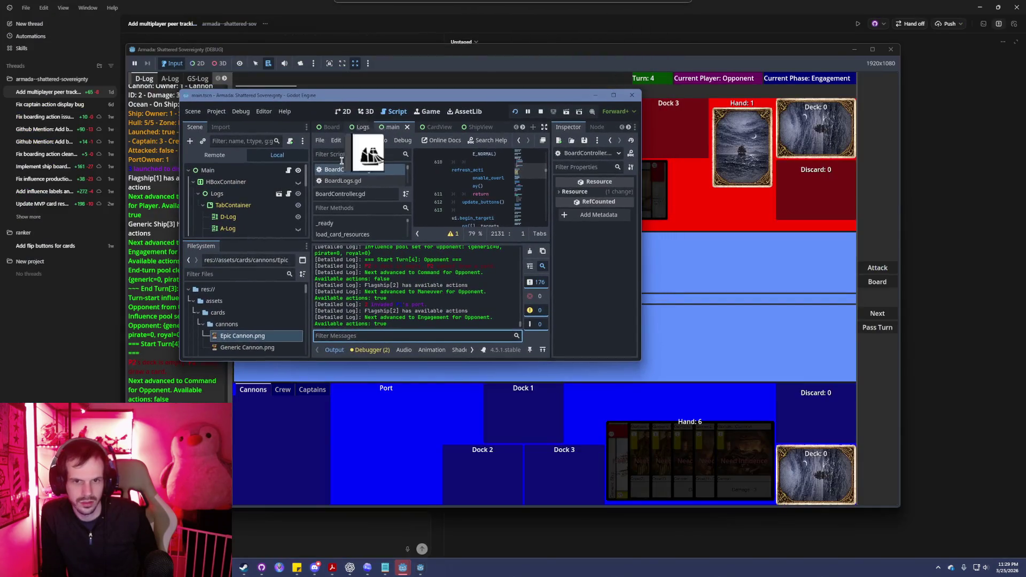
pyautogui.click(372, 350)
pyautogui.moveTo(460, 362); pyautogui.dragTo(497, 505)
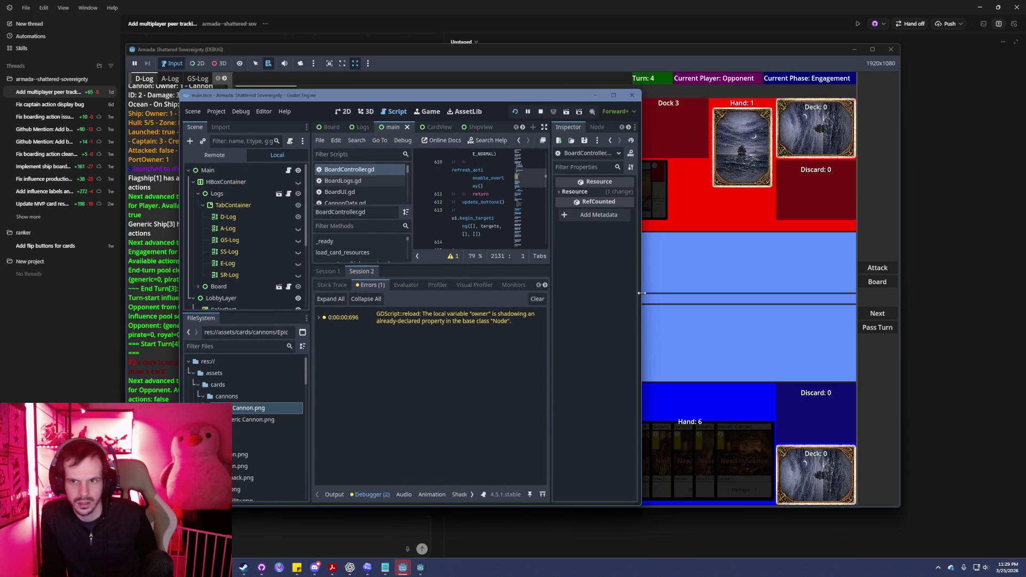
pyautogui.moveTo(641, 292); pyautogui.dragTo(891, 293)
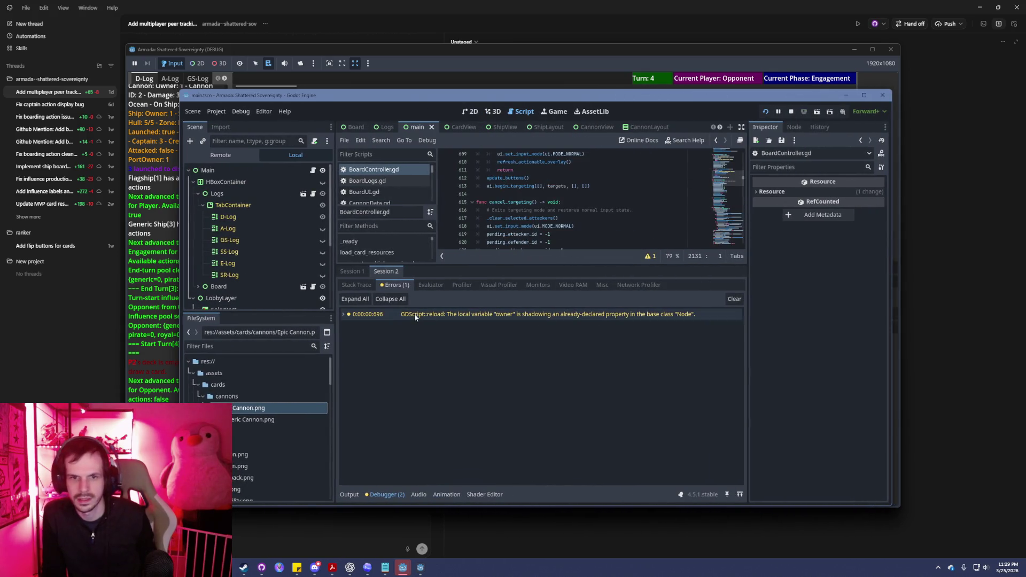
# Expand the 'owner' shadowing warning, jump to BoardController.gd line 1391, then switch to Codex.
pyautogui.click(343, 314)
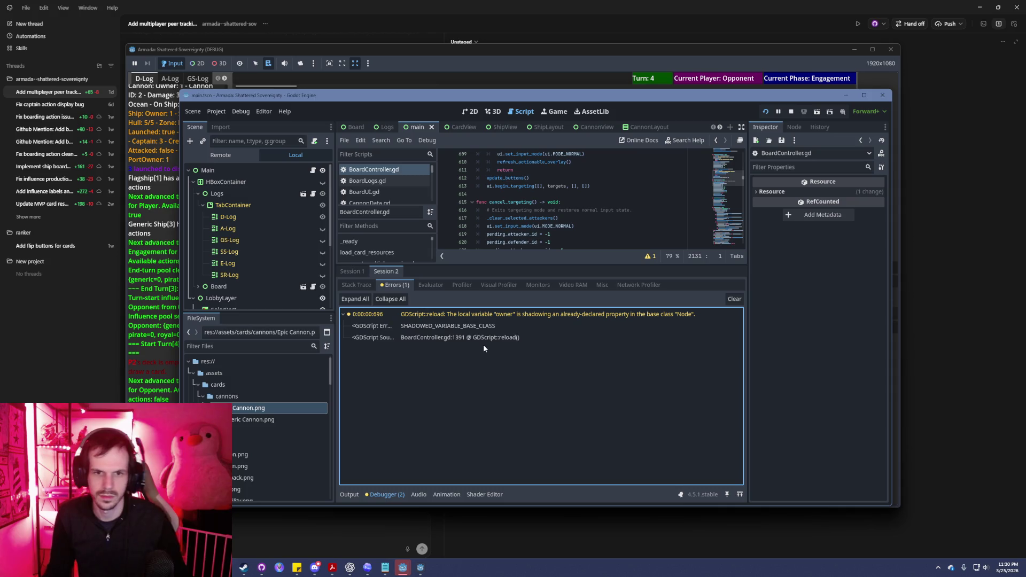
pyautogui.doubleClick(457, 315)
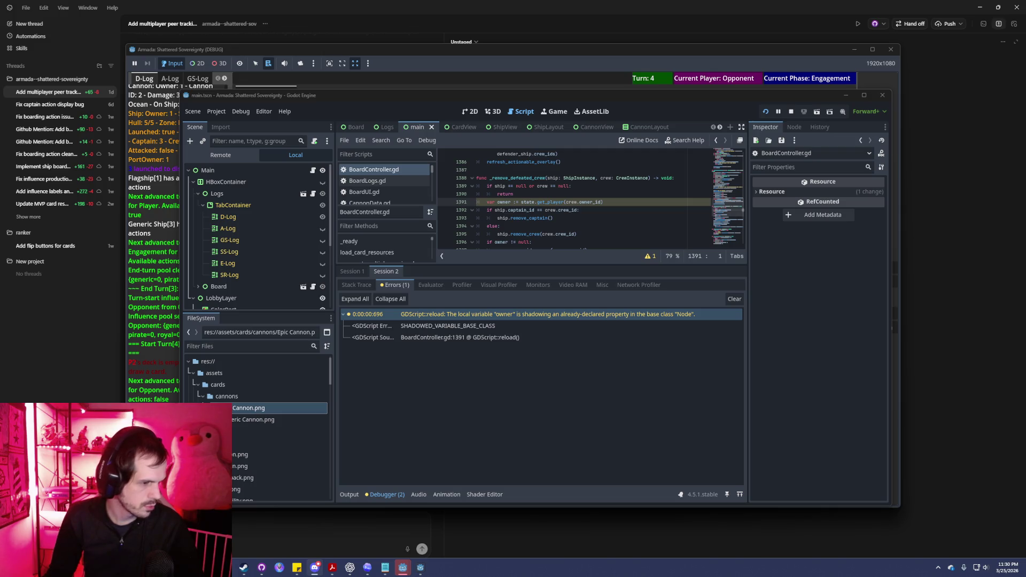
pyautogui.hotkey('alt', 'Tab')
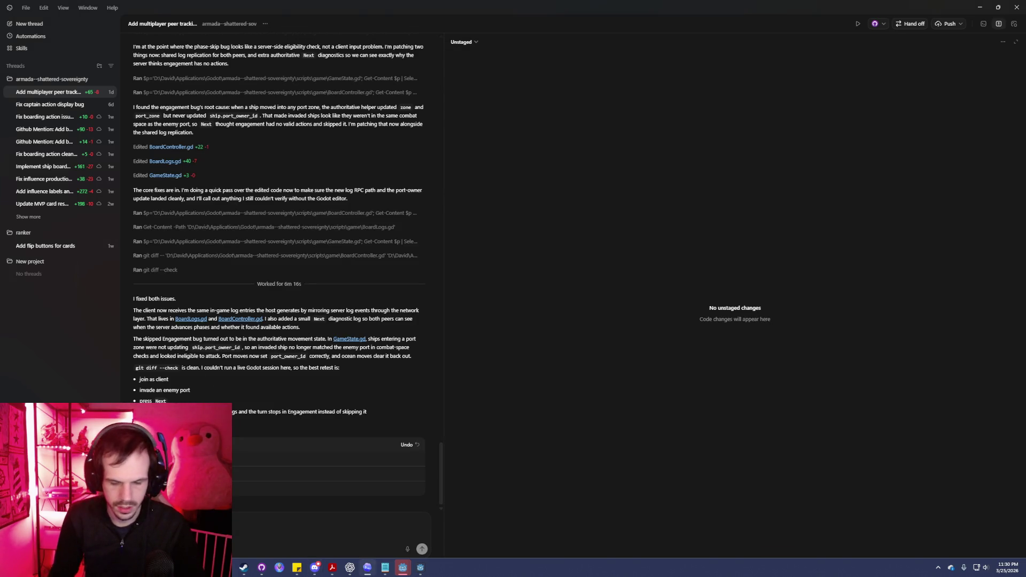
# Send Codex the pasted 'owner' shadowing error with a question, then minimize Codex.
pyautogui.hotkey('ctrl', 'v')
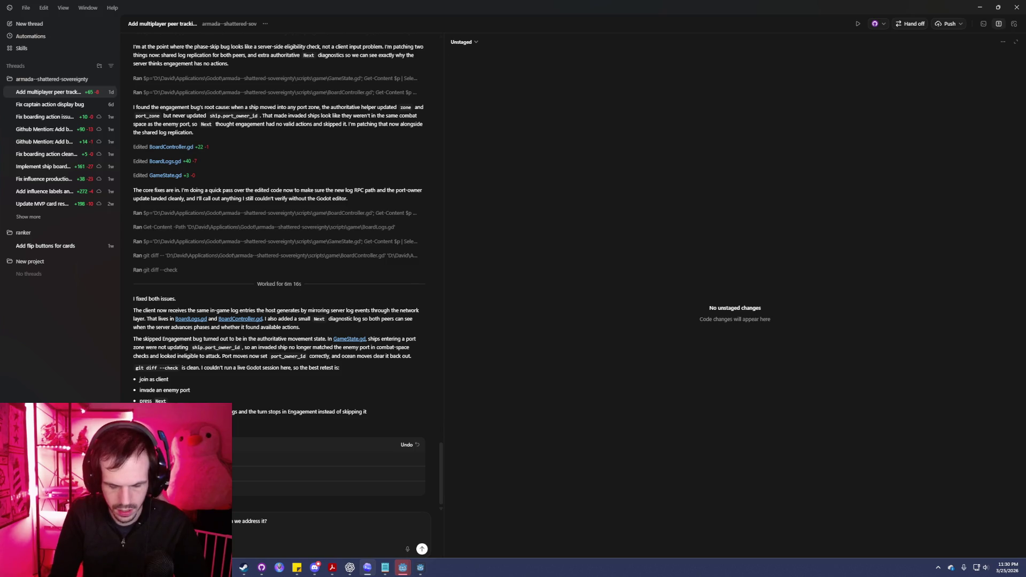
pyautogui.hotkey('ctrl', 'v')
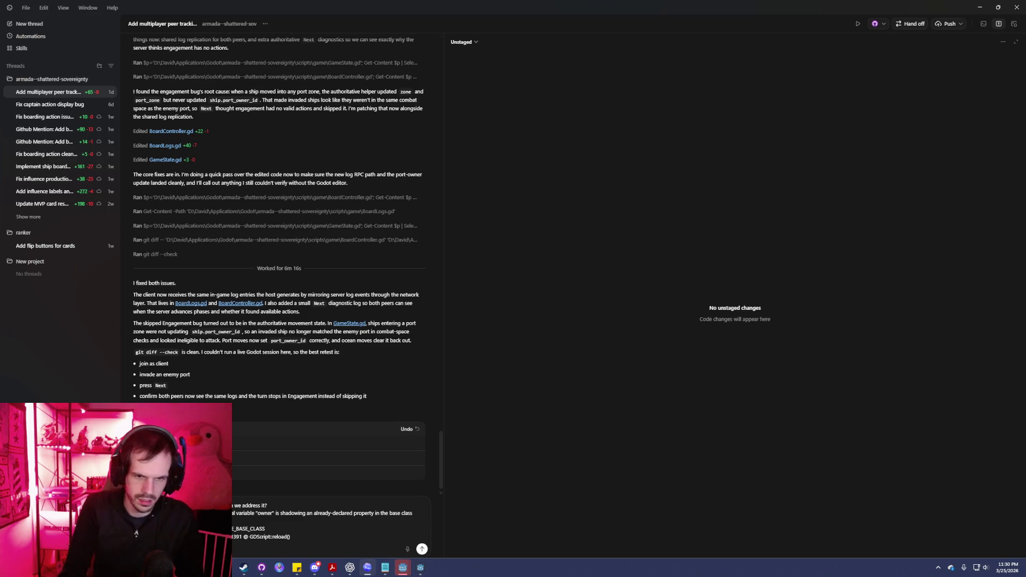
pyautogui.press('Return')
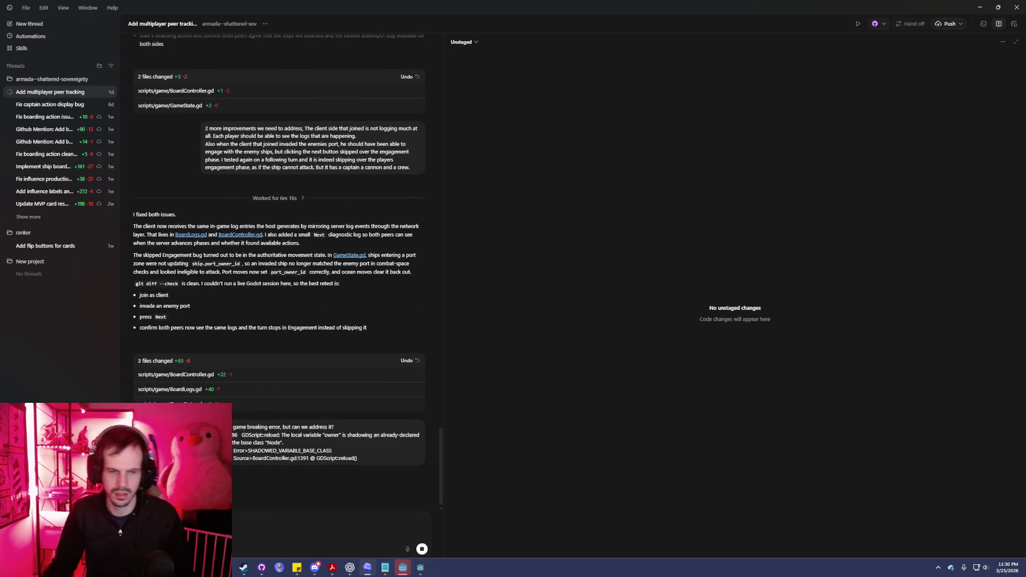
pyautogui.click(980, 7)
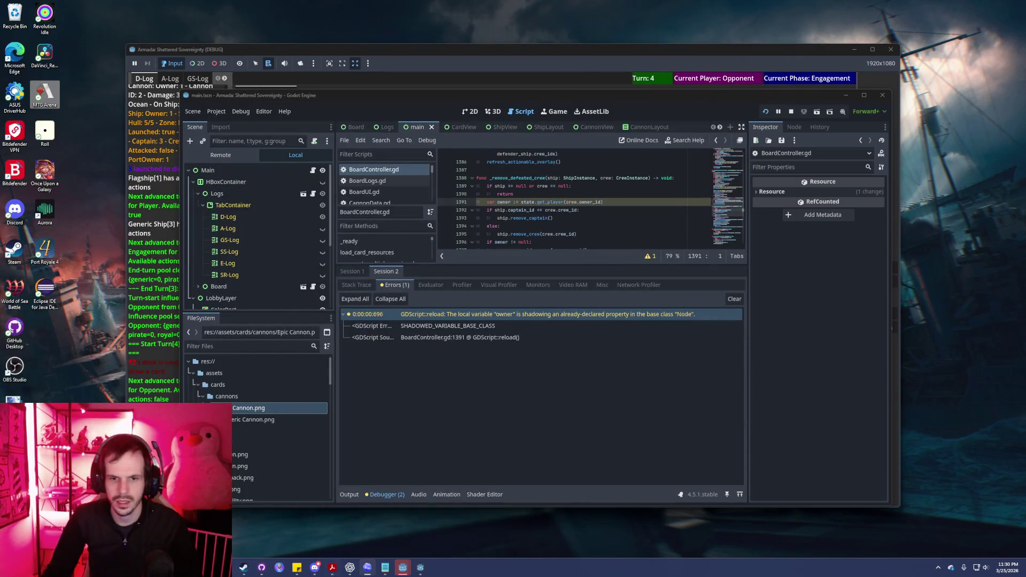
# In the other Armada window, have the Flagship target the enemy Flagship in port and confirm.
pyautogui.hotkey('alt', 'Tab')
pyautogui.hotkey('alt', 'Tab')
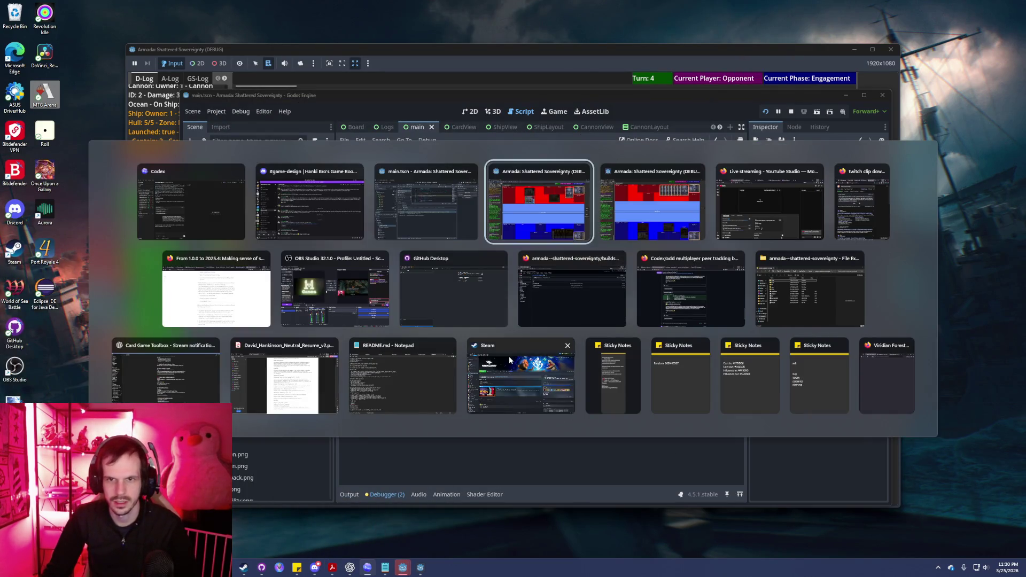
pyautogui.hotkey('alt', 'Tab')
pyautogui.hotkey('alt', 'Tab')
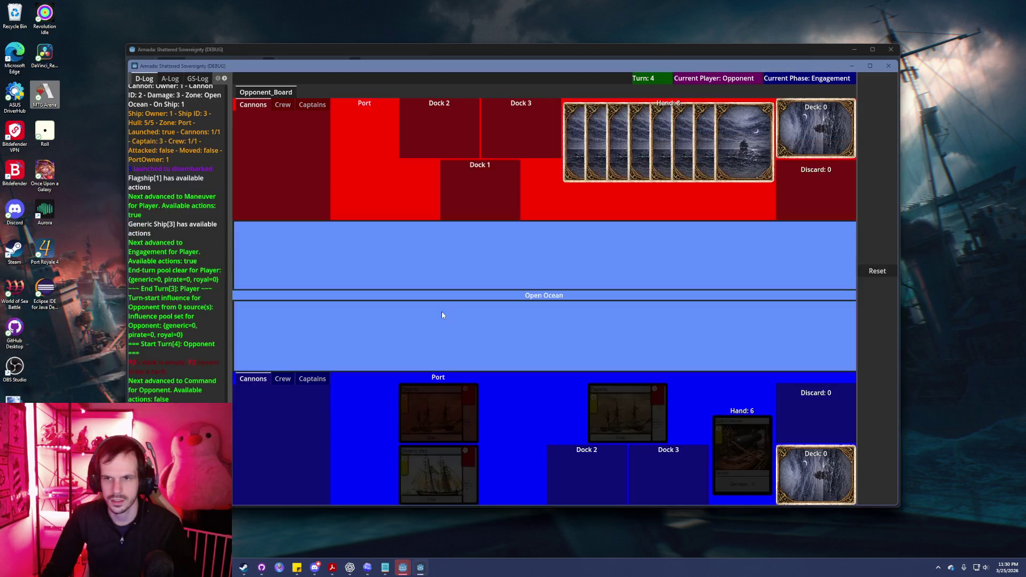
pyautogui.hotkey('alt', 'Tab')
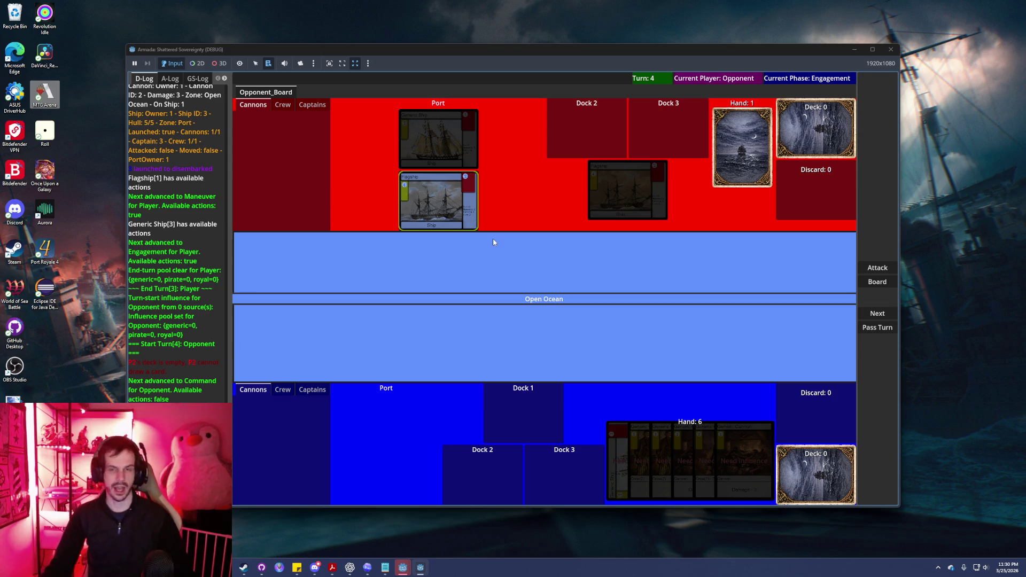
pyautogui.click(890, 268)
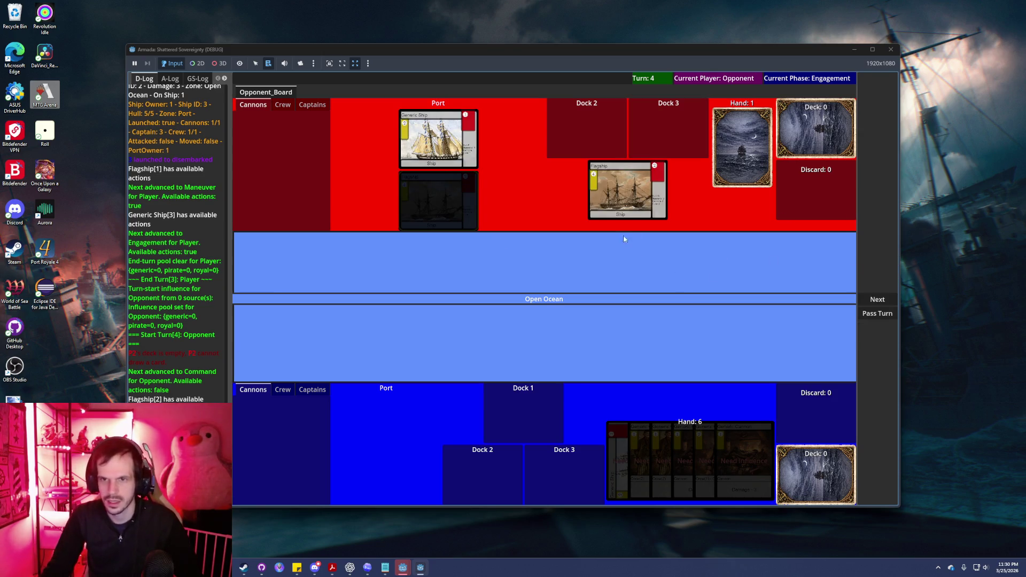
pyautogui.moveTo(633, 199)
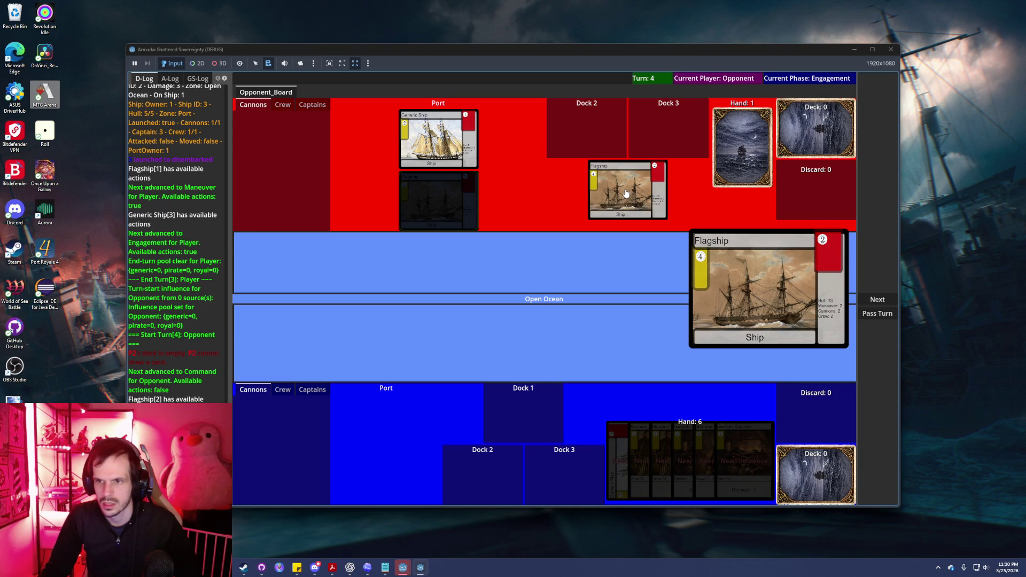
pyautogui.click(626, 193)
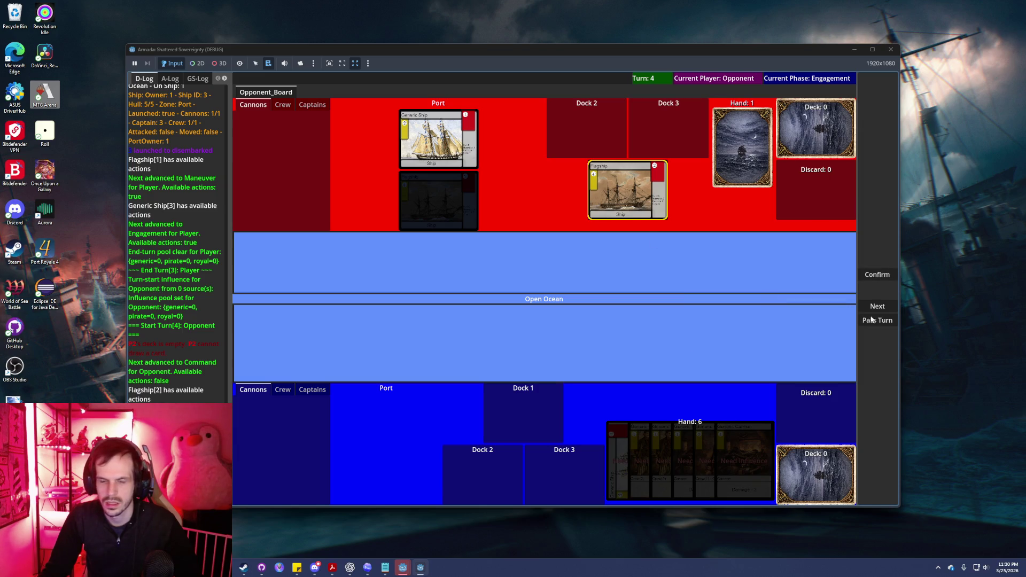
pyautogui.click(878, 276)
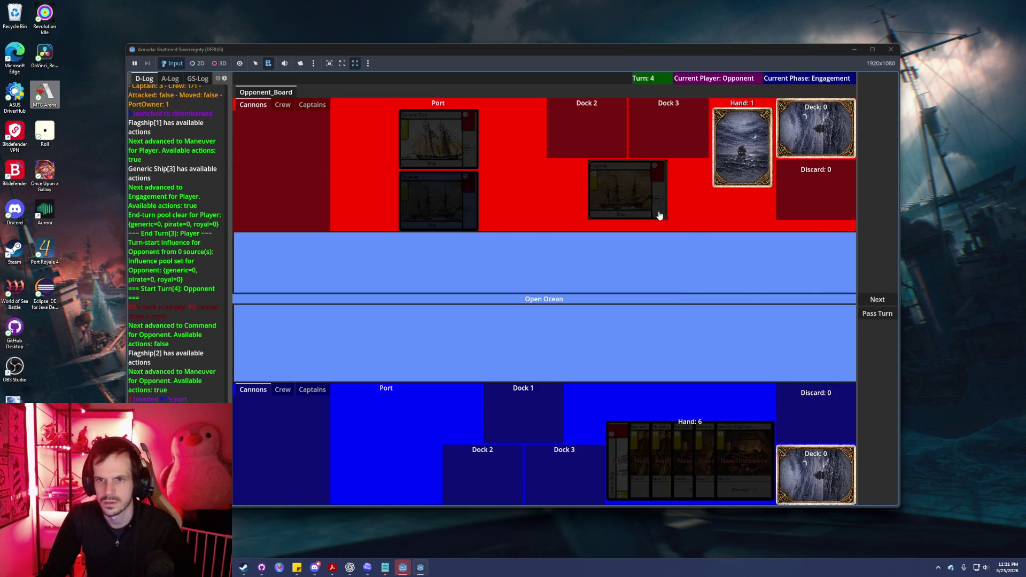
# Return to the Godot editor, where line 1391 now declares 'owner_player'.
pyautogui.moveTo(654, 204)
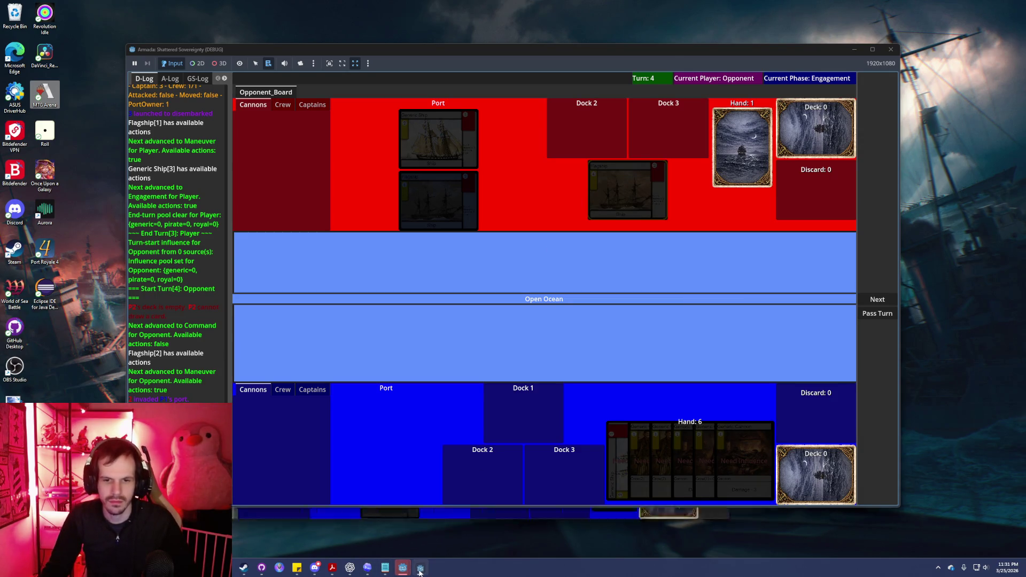
pyautogui.moveTo(401, 570)
pyautogui.click(381, 534)
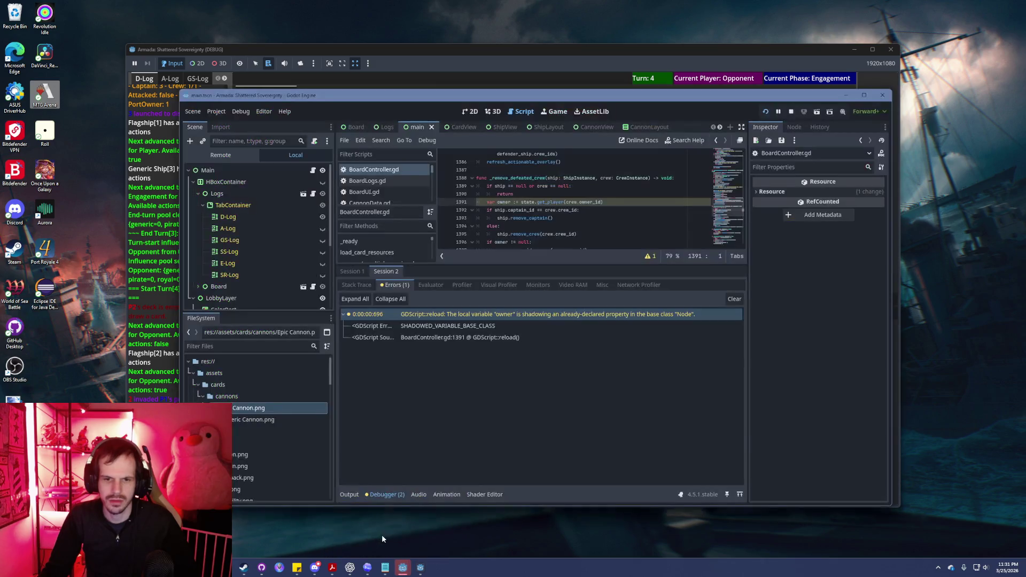
# Open the ShipView scene in the maximized editor's 2D canvas and zoom around its card.
pyautogui.click(507, 128)
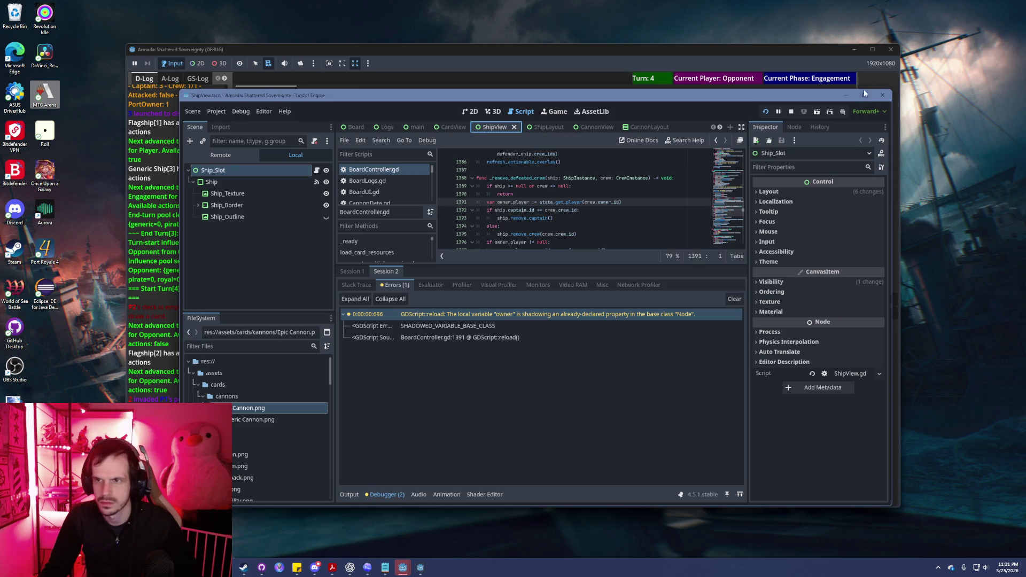
pyautogui.click(864, 93)
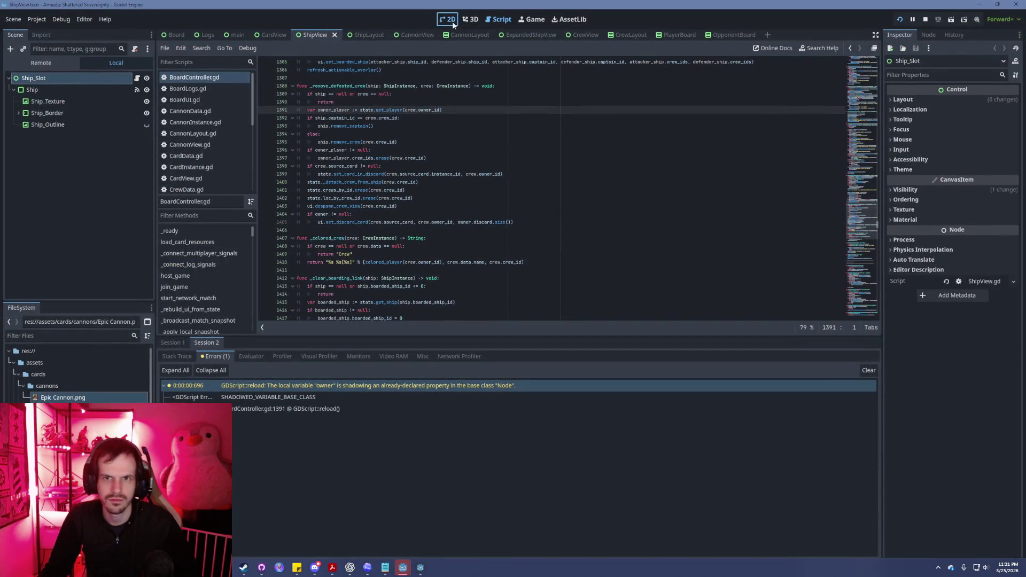
pyautogui.click(453, 24)
pyautogui.scroll(5, 422, 160)
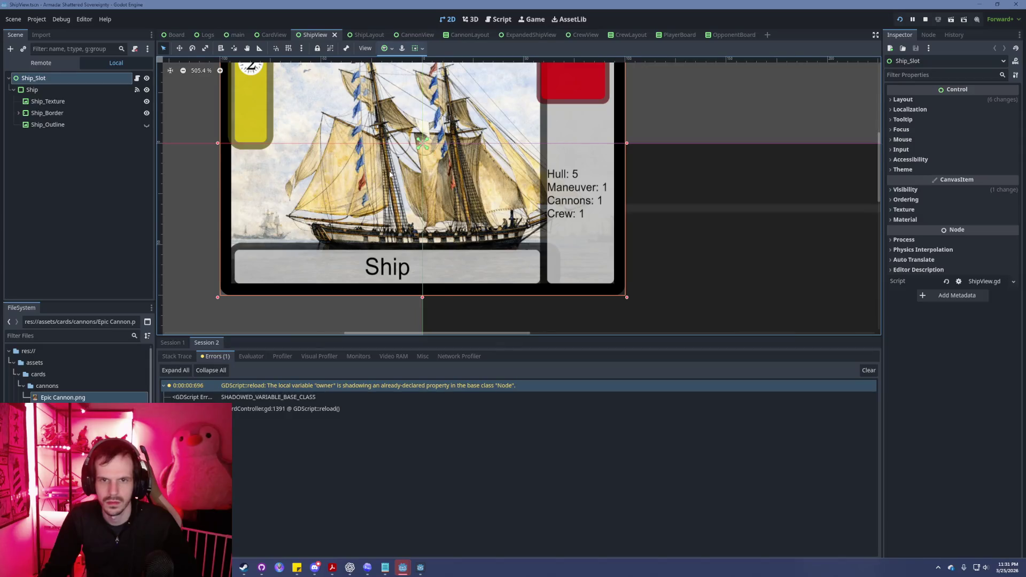
pyautogui.scroll(-3, 390, 175)
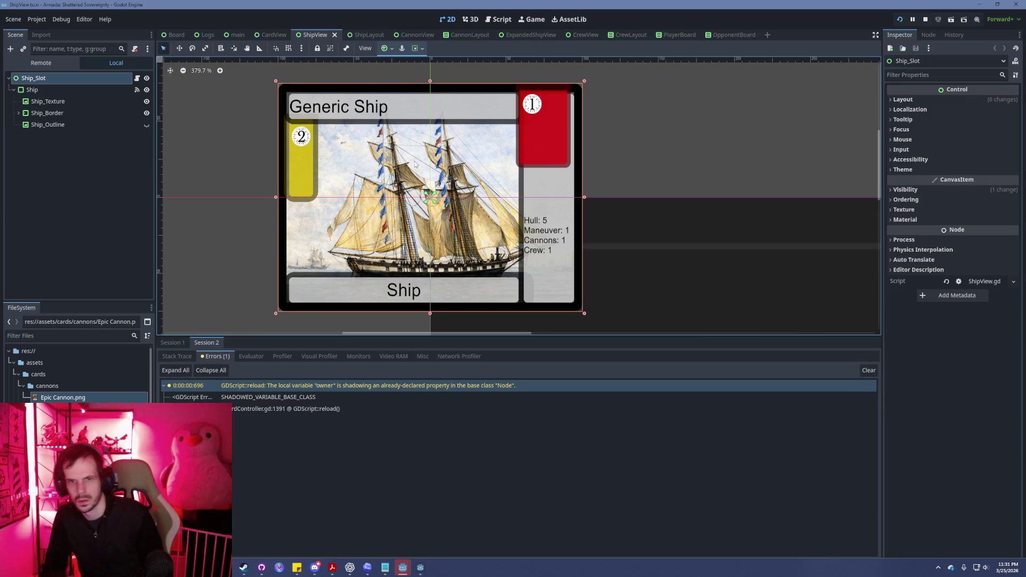
pyautogui.scroll(-10, 422, 155)
pyautogui.scroll(8, 427, 148)
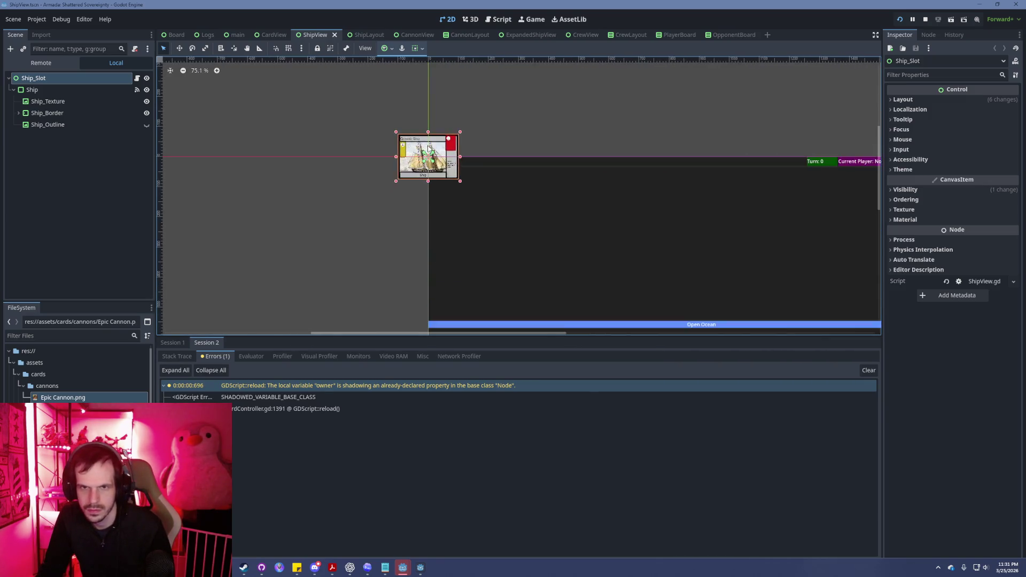
pyautogui.scroll(-8, 428, 149)
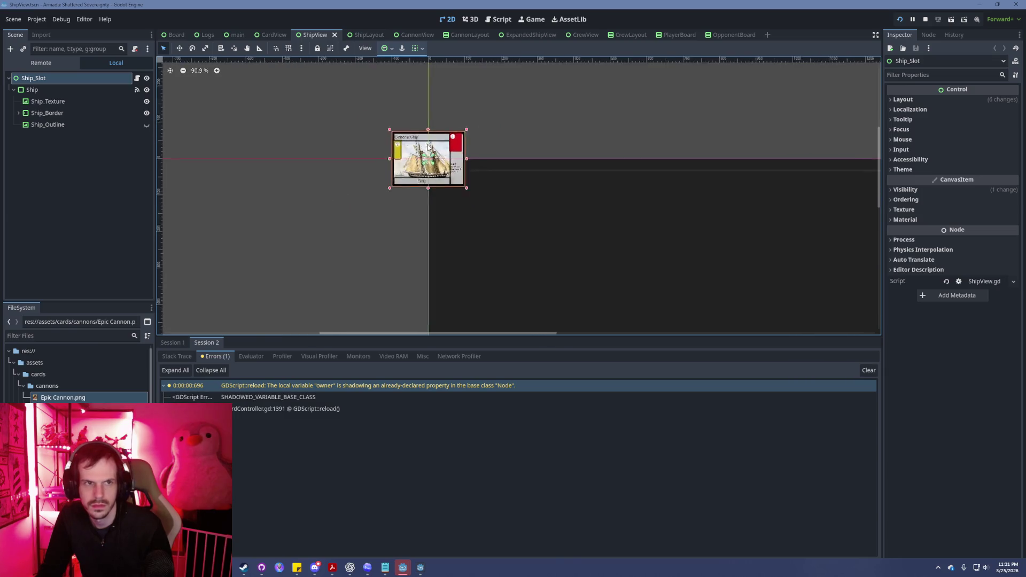
pyautogui.scroll(2, 428, 146)
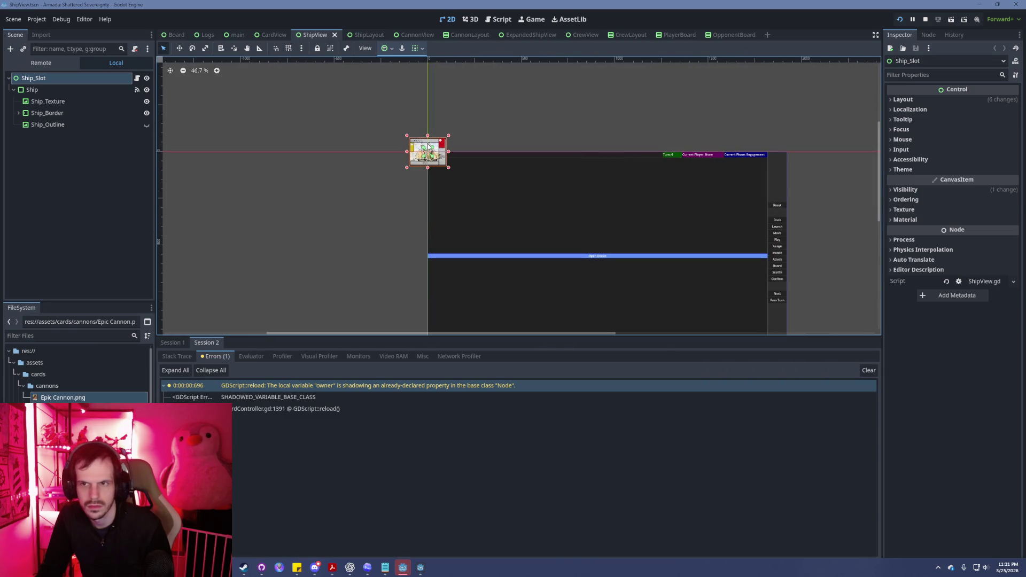
# Pan to the card and board, then bring up the 1920×1080 ShipLayout scene.
pyautogui.moveTo(518, 145); pyautogui.dragTo(435, 81)
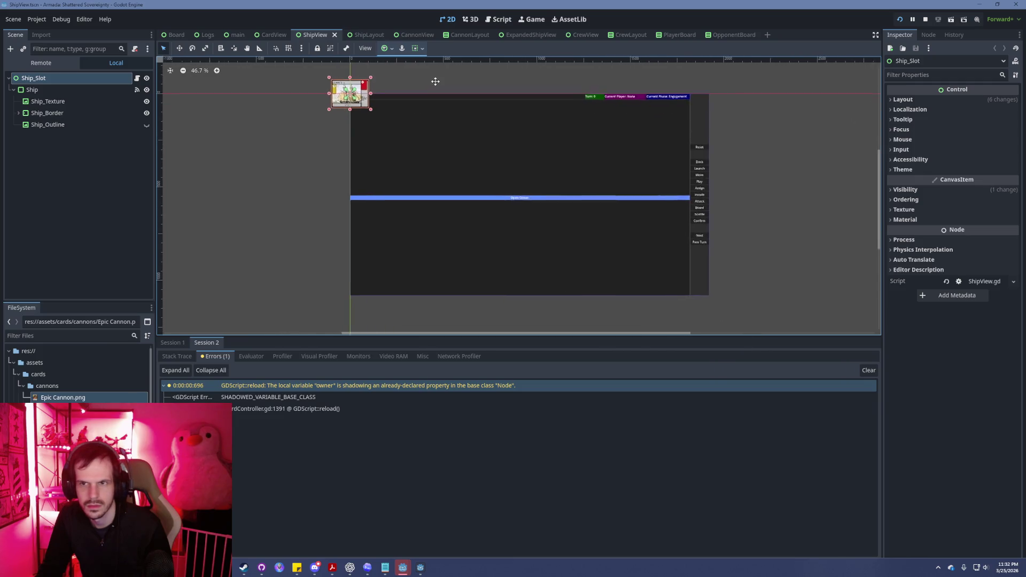
pyautogui.scroll(1, 467, 141)
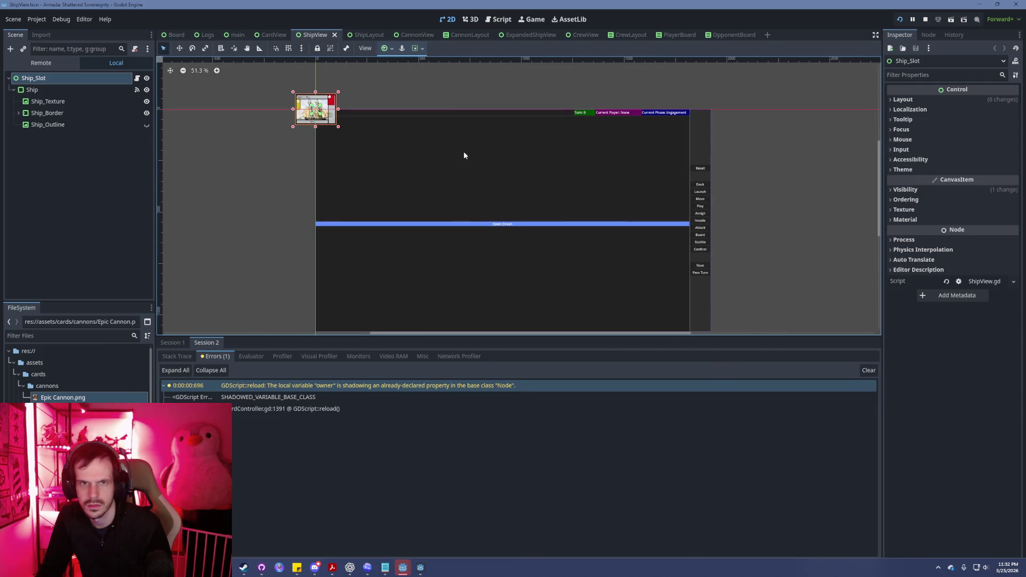
pyautogui.click(357, 35)
pyautogui.scroll(-15, 350, 126)
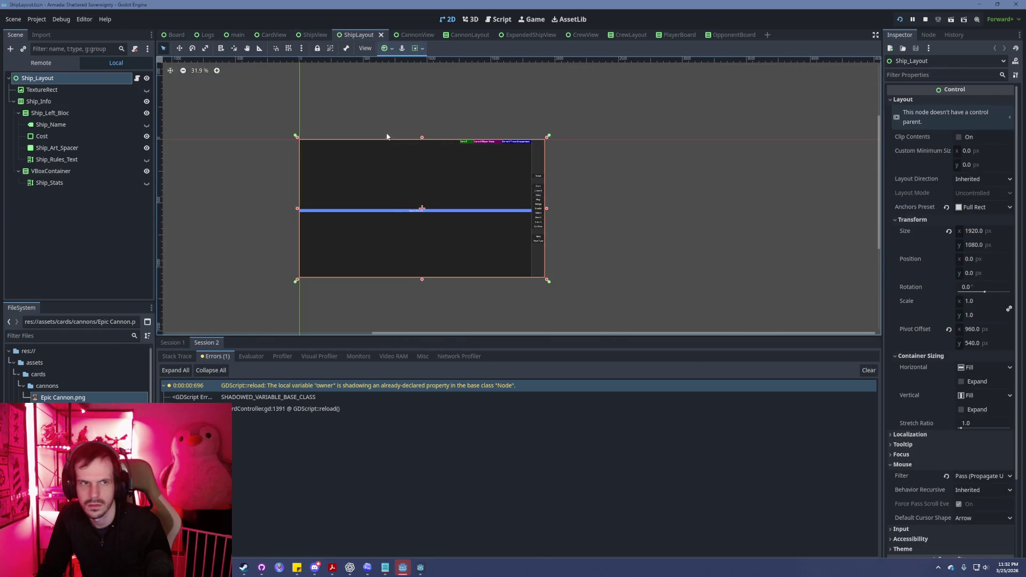
# In ShipView, toggle Ship_Texture's visibility off and on, leaving it visible.
pyautogui.click(314, 34)
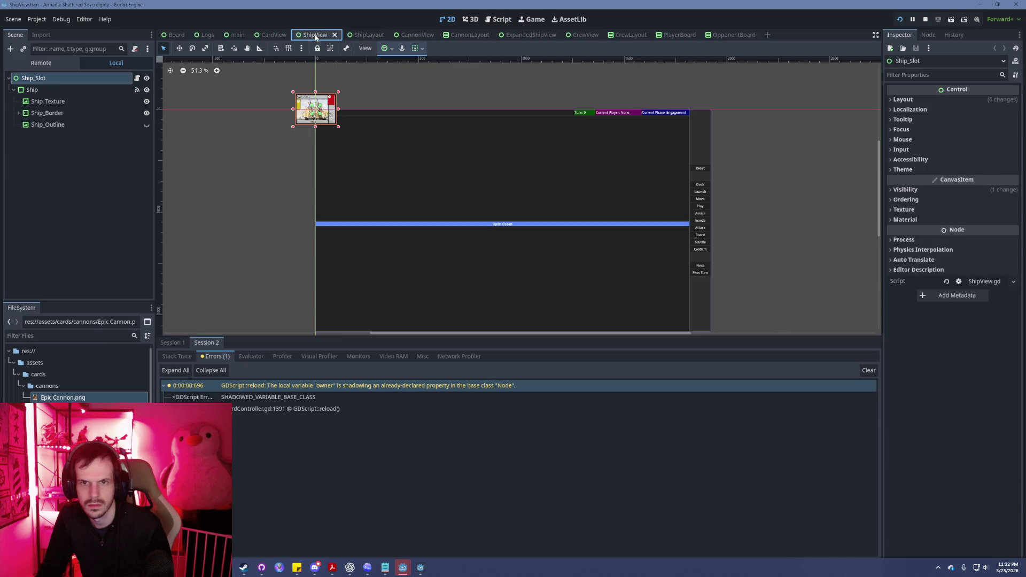
pyautogui.click(85, 91)
pyautogui.click(87, 100)
pyautogui.click(146, 101)
pyautogui.click(147, 101)
pyautogui.click(147, 101)
pyautogui.click(146, 101)
pyautogui.click(147, 101)
pyautogui.click(147, 101)
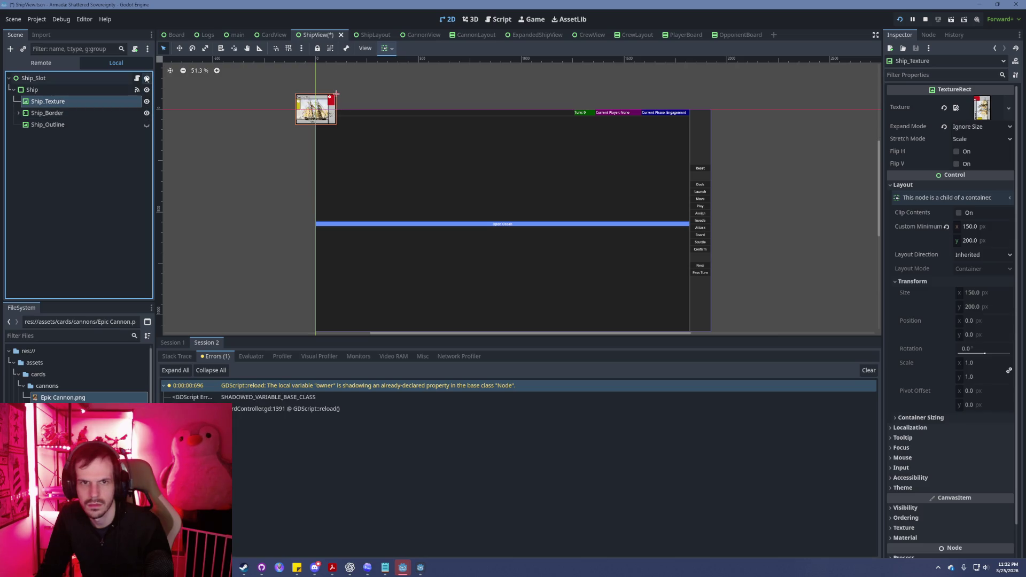
pyautogui.click(710, 196)
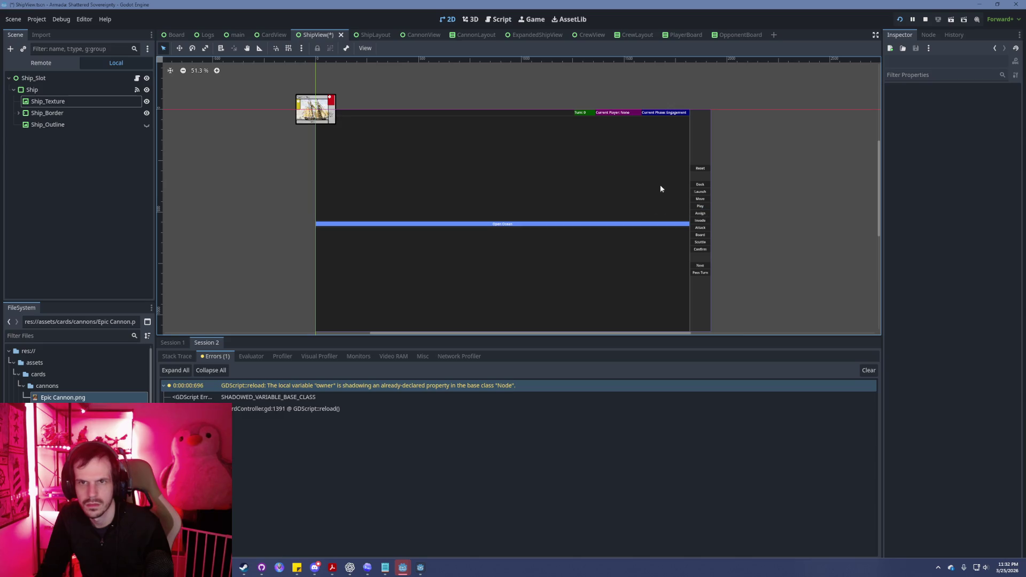
# Save the ShipView scene and center the Generic Ship card (Hull 5, Crew 1).
pyautogui.scroll(-1, 670, 190)
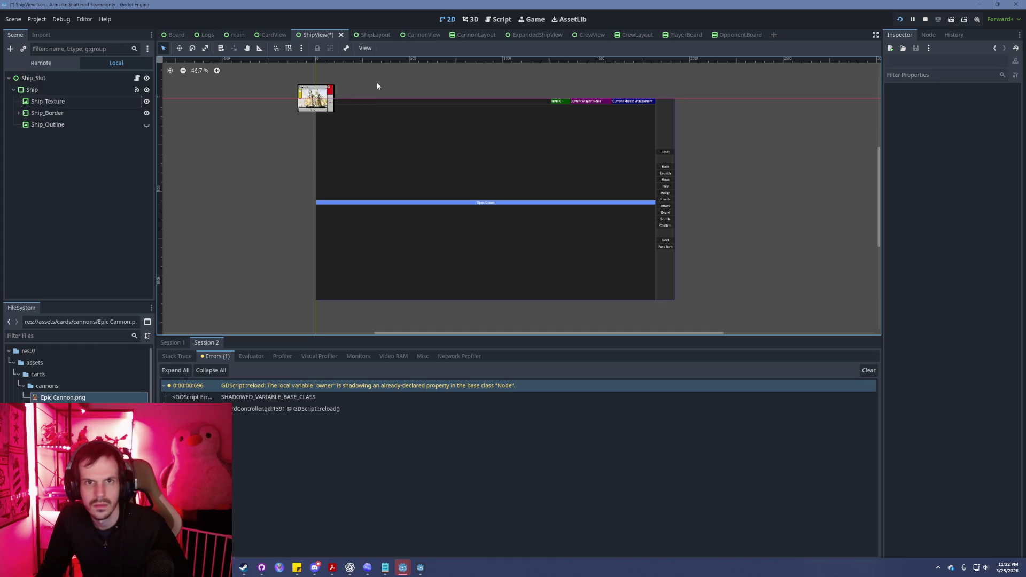
pyautogui.hotkey('ctrl', 's')
pyautogui.moveTo(398, 82); pyautogui.dragTo(476, 96)
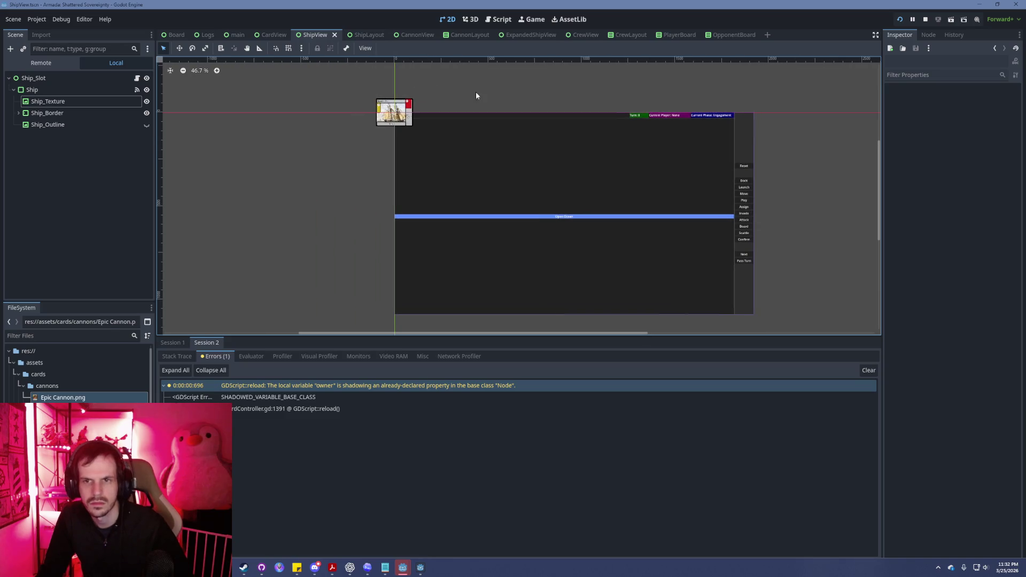
pyautogui.scroll(2, 479, 164)
pyautogui.moveTo(479, 166); pyautogui.dragTo(625, 295)
pyautogui.scroll(9, 528, 195)
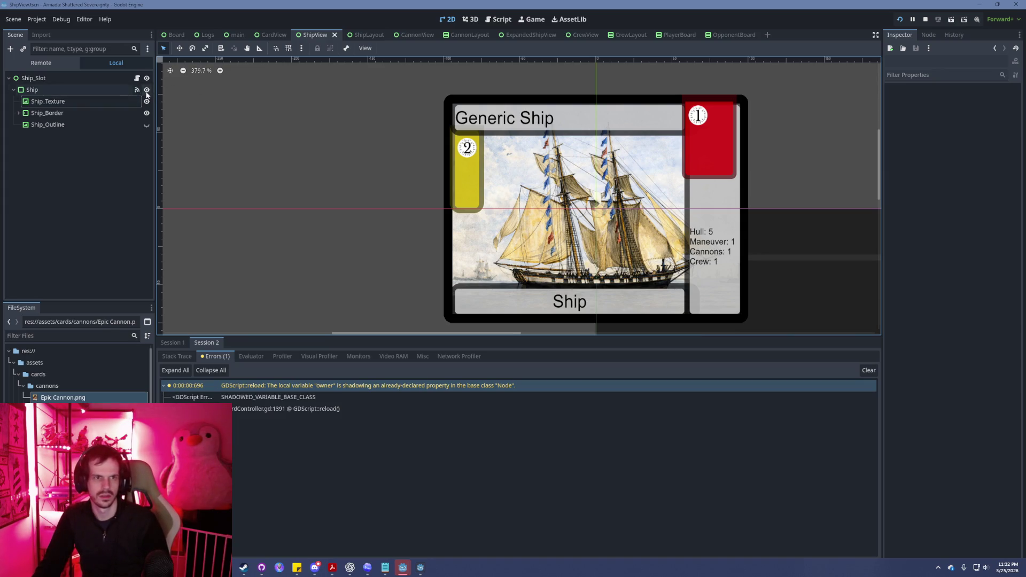
# Expand Ship_Border, toggle Ship_Layout hidden and visible, then minimize the editor to the game.
pyautogui.click(19, 113)
pyautogui.click(147, 125)
pyautogui.click(147, 125)
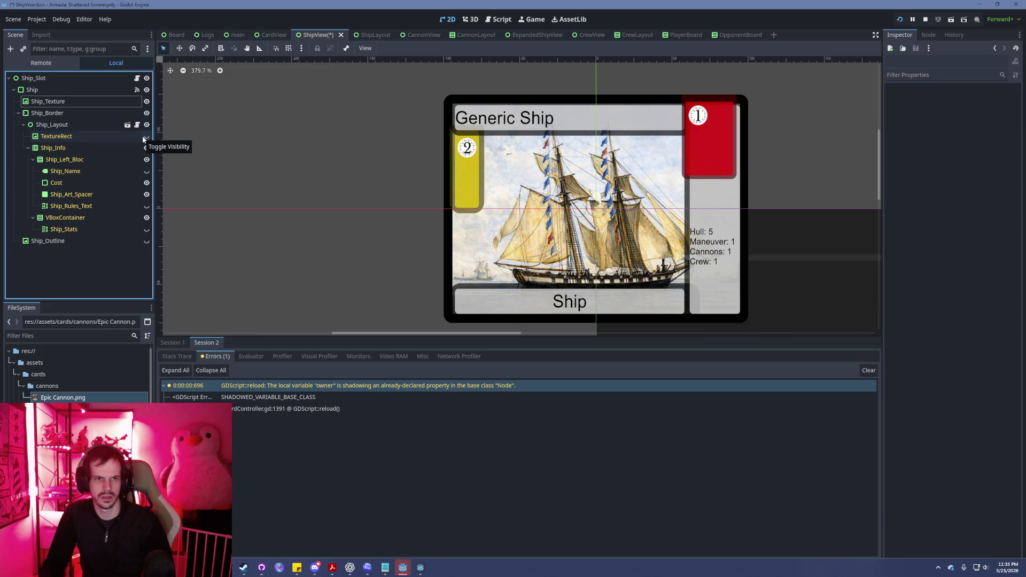
pyautogui.click(979, 5)
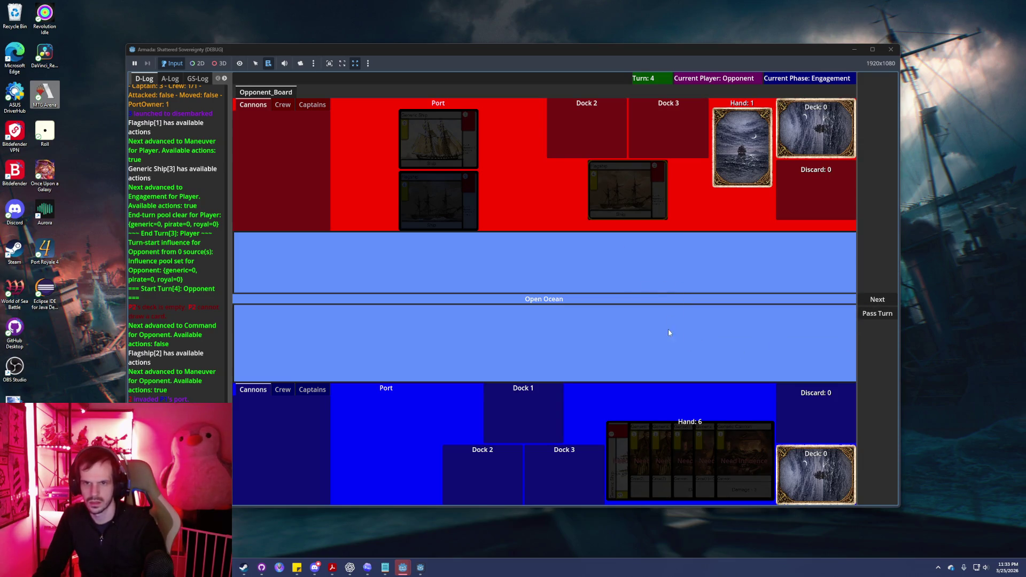
# Advance the opponent through End Turn so Turn 5 starts in the Player's Command phase.
pyautogui.hotkey('alt', 'Tab')
pyautogui.hotkey('alt', 'Tab')
pyautogui.hotkey('alt', 'Tab')
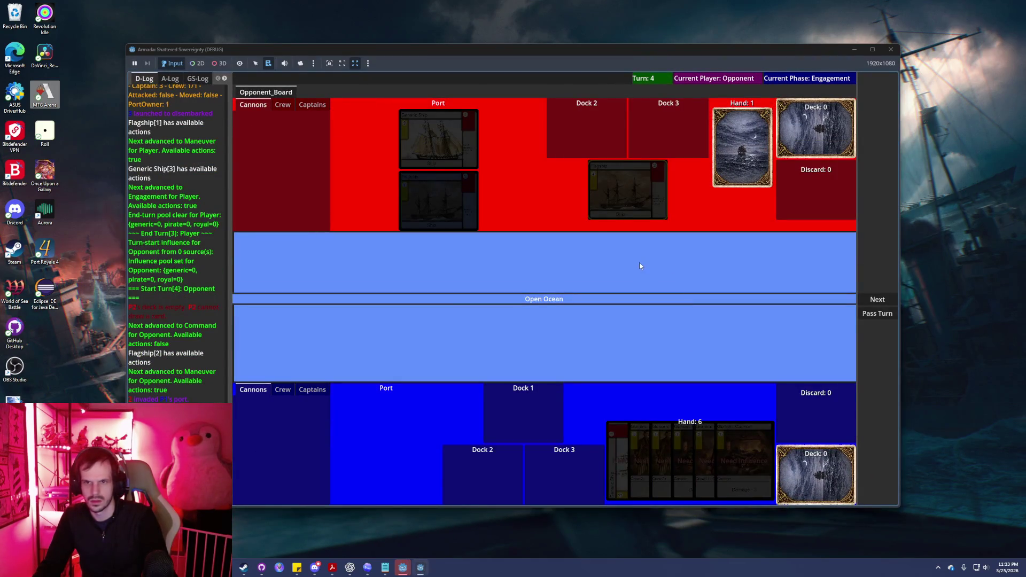
pyautogui.click(875, 303)
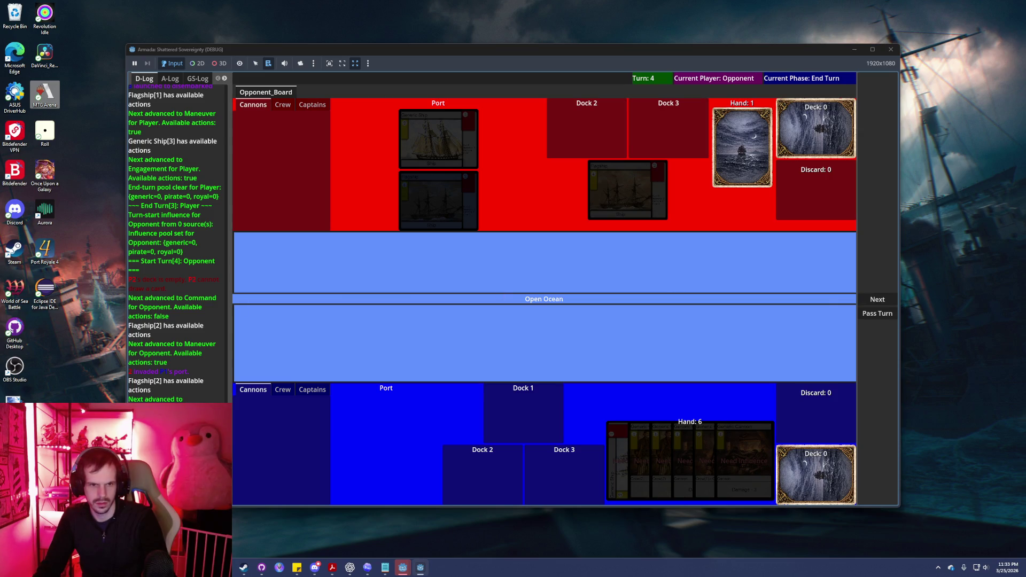
pyautogui.moveTo(452, 217)
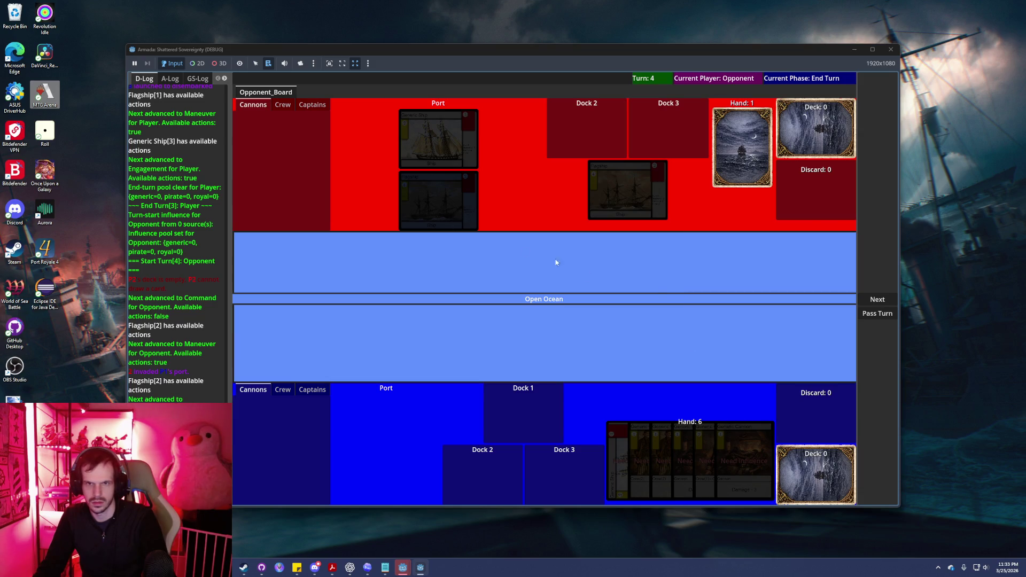
pyautogui.click(877, 301)
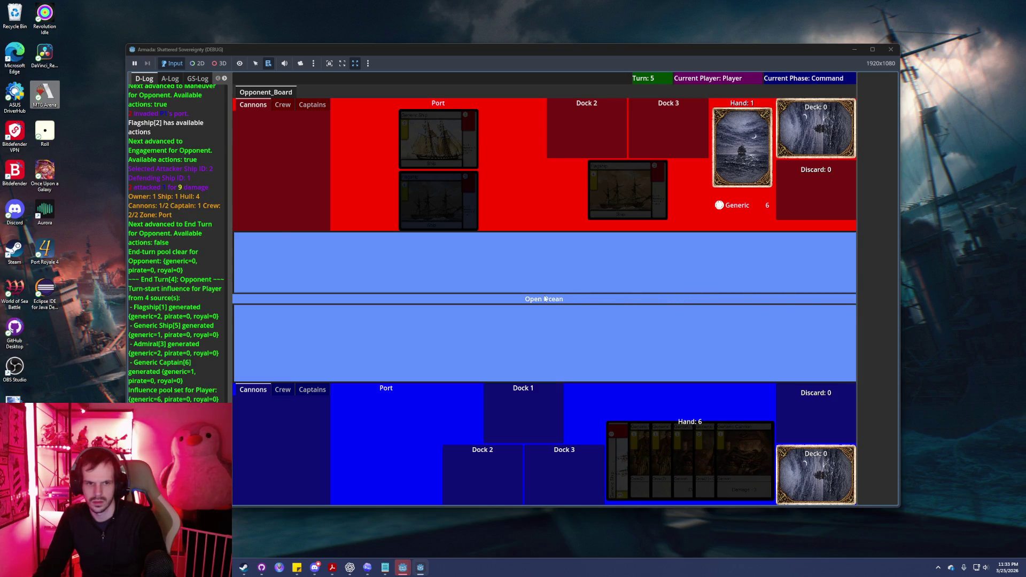
pyautogui.hotkey('alt', 'Tab')
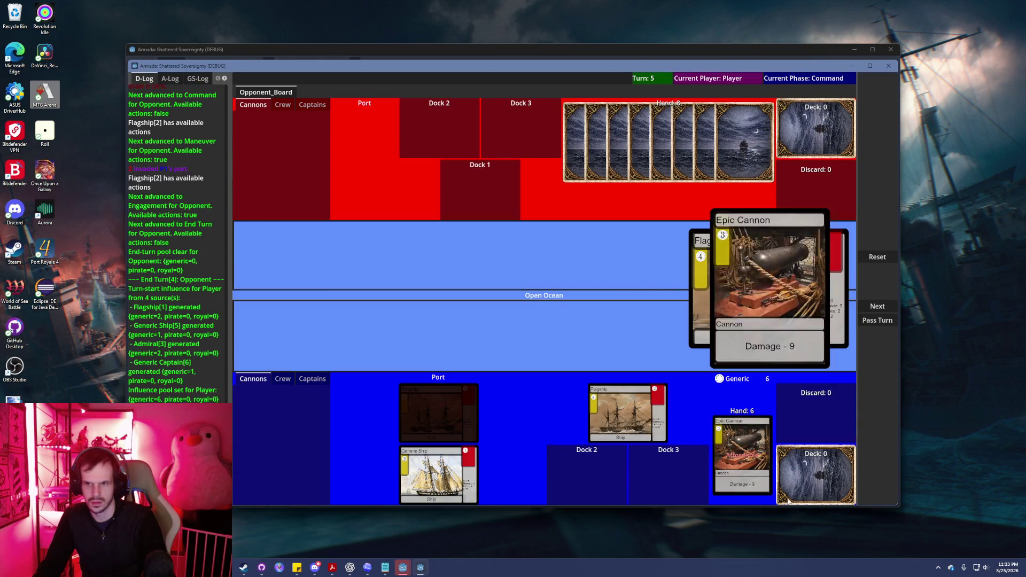
# Play the Epic Cannon into port and attach it to the Flagship.
pyautogui.click(737, 470)
pyautogui.click(878, 283)
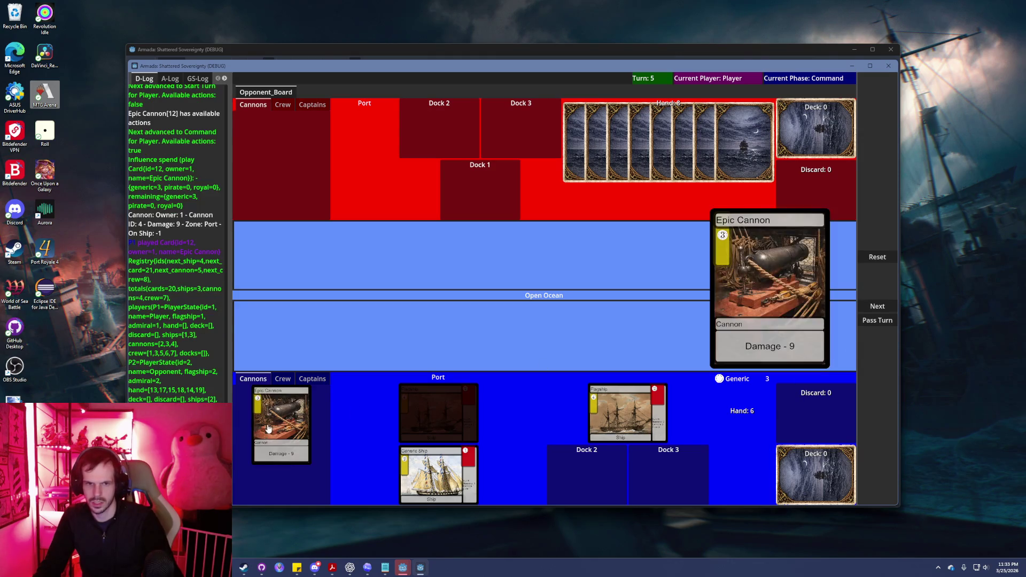
pyautogui.click(877, 282)
pyautogui.click(628, 411)
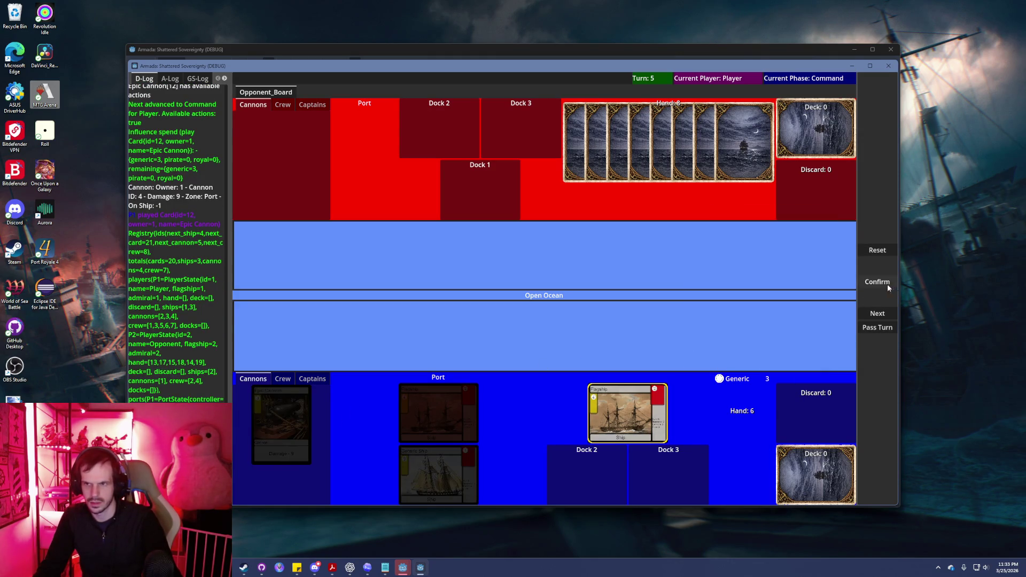
pyautogui.click(882, 284)
pyautogui.click(628, 412)
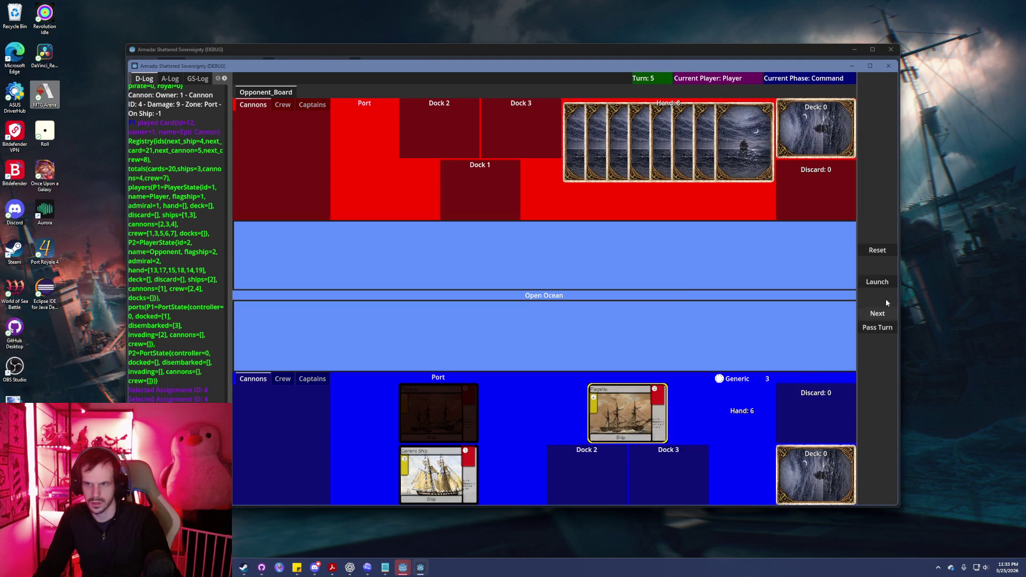
# Advance to Engagement, declare a Generic Ship attack, and confirm the cannon assignment.
pyautogui.click(877, 306)
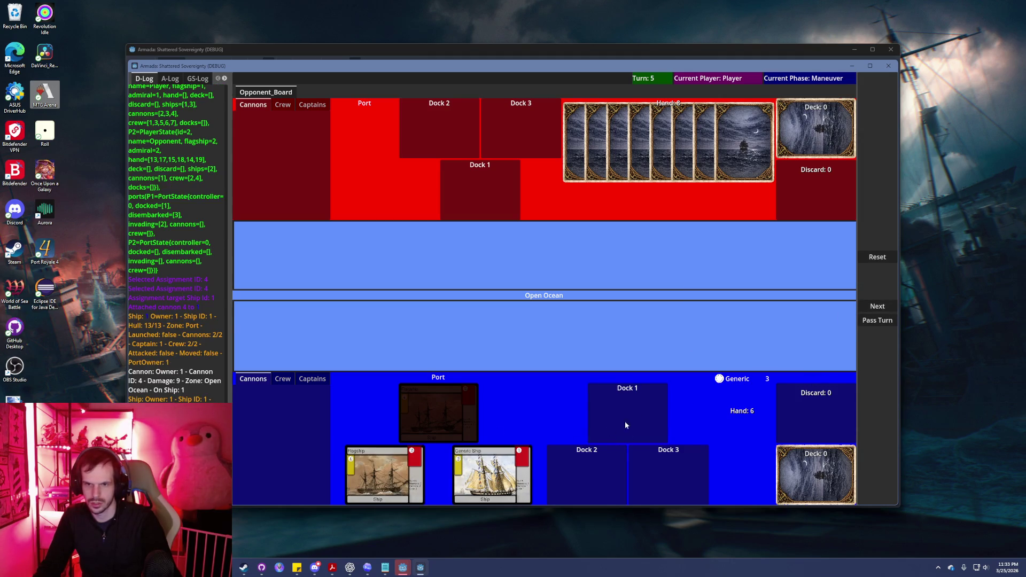
pyautogui.click(861, 314)
pyautogui.click(500, 476)
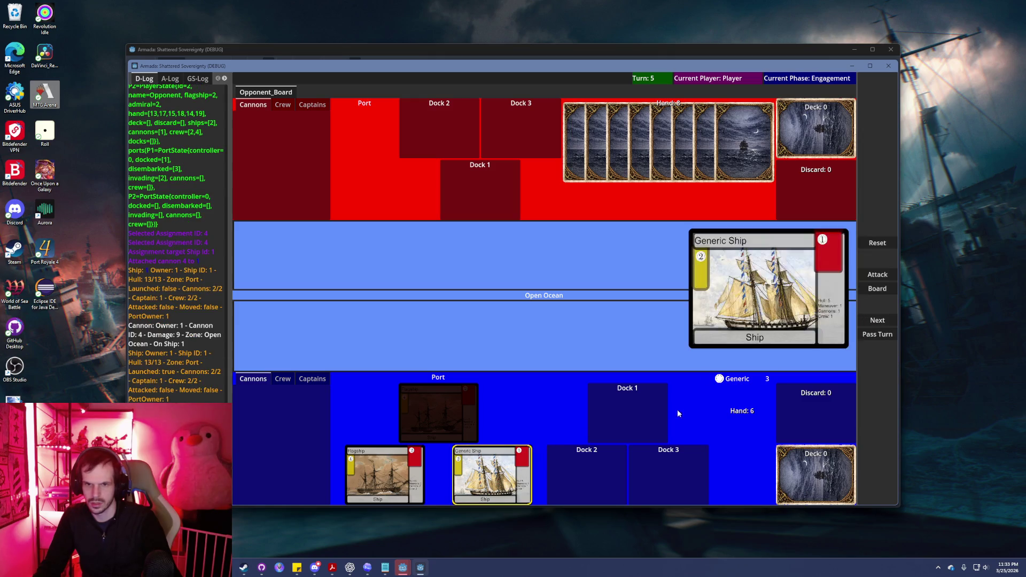
pyautogui.click(877, 275)
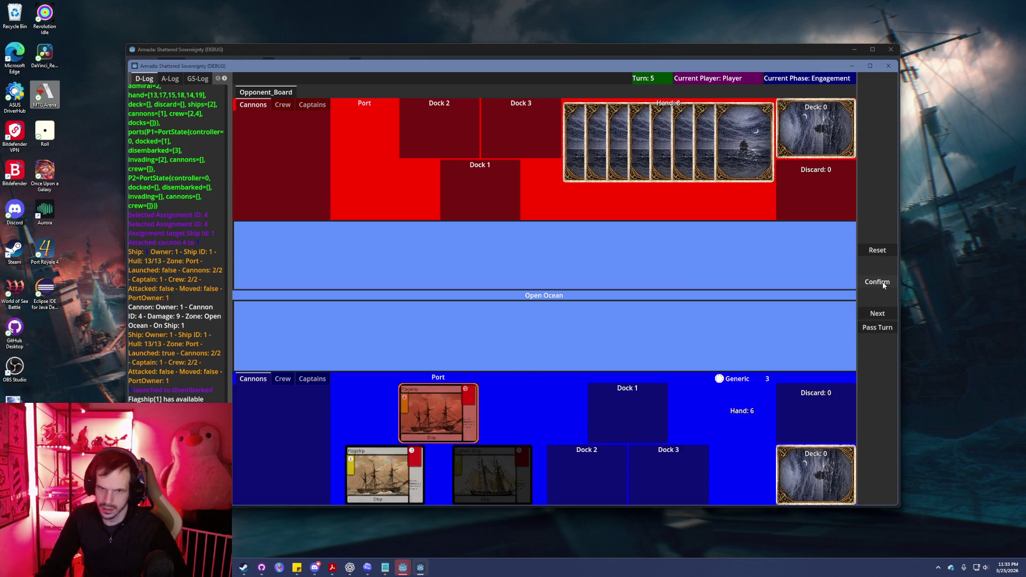
pyautogui.click(883, 284)
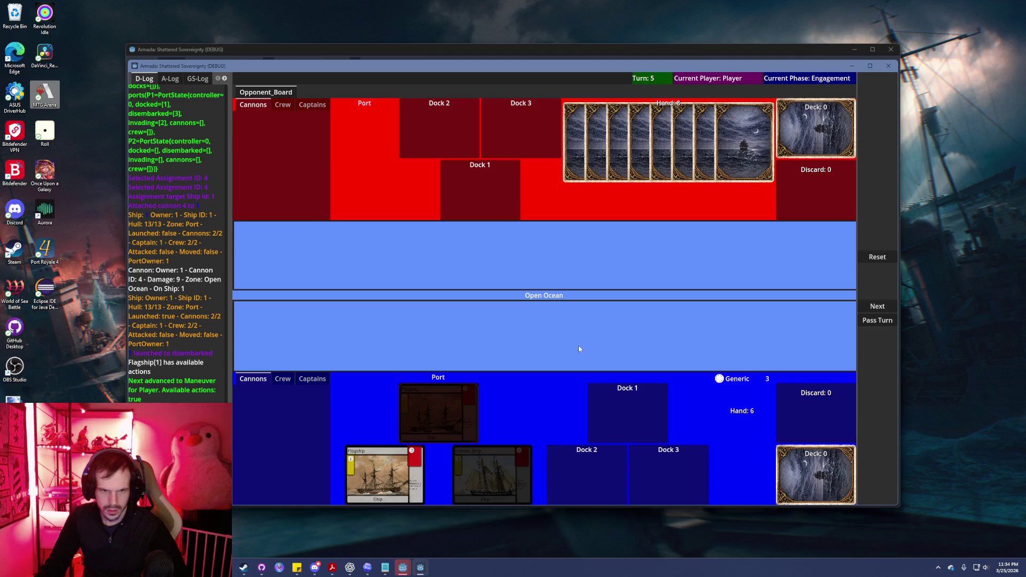
# Order the player's Flagship to attack for 3 damage, then close the match window.
pyautogui.click(362, 478)
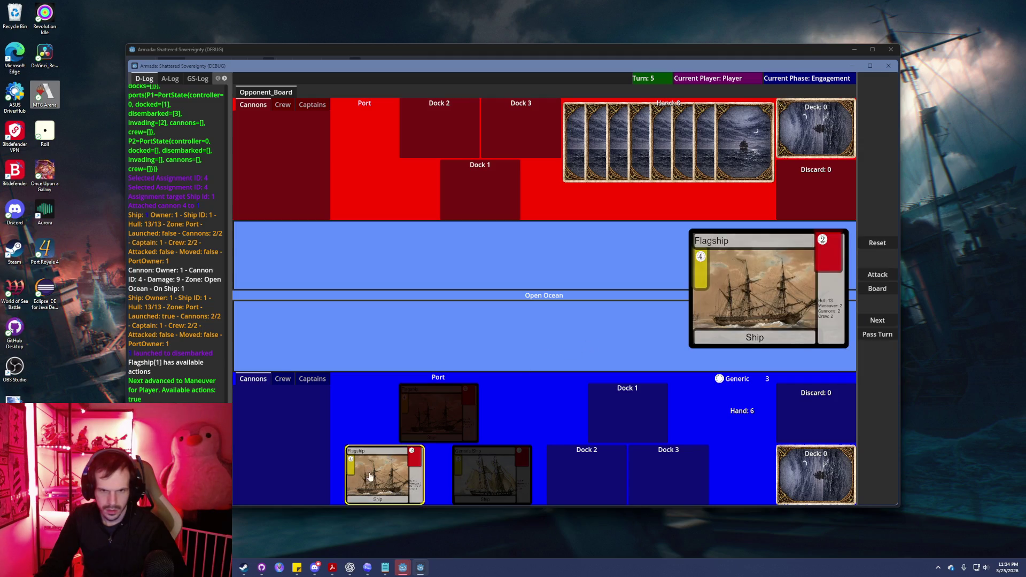
pyautogui.click(878, 275)
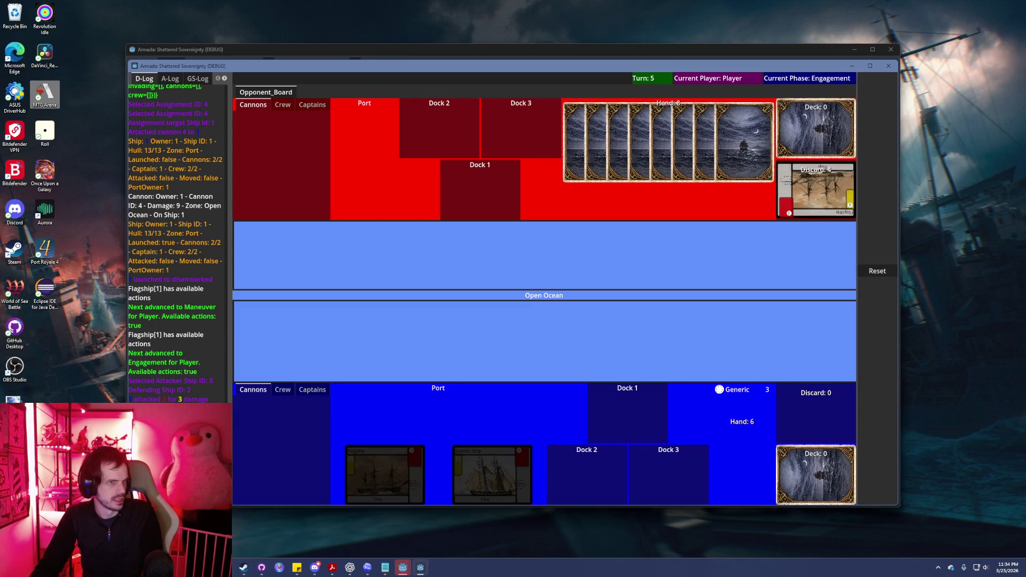
pyautogui.click(888, 66)
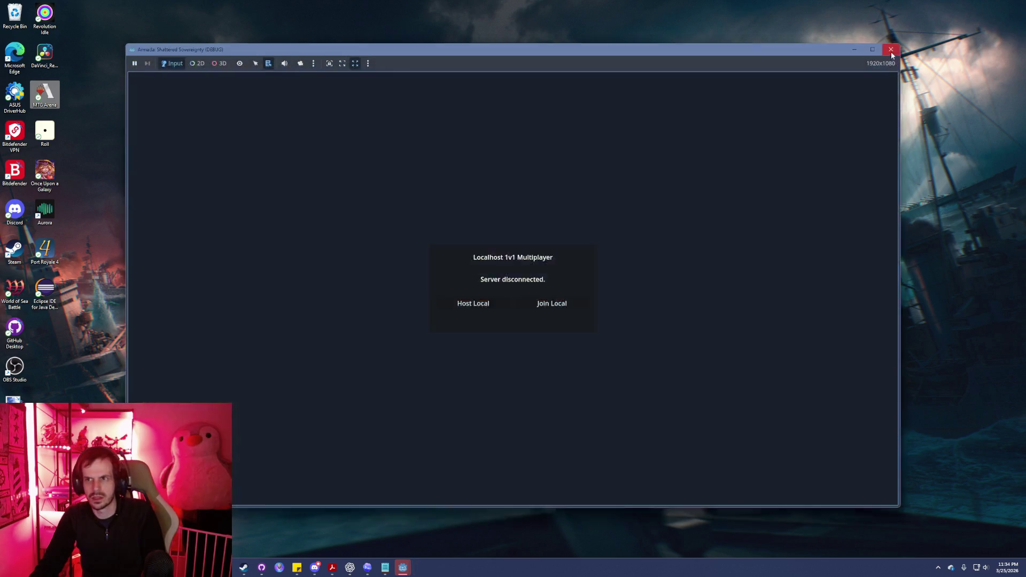
# Close the remaining Armada debug window and bring the Godot editor back from the taskbar.
pyautogui.click(891, 49)
pyautogui.moveTo(361, 576)
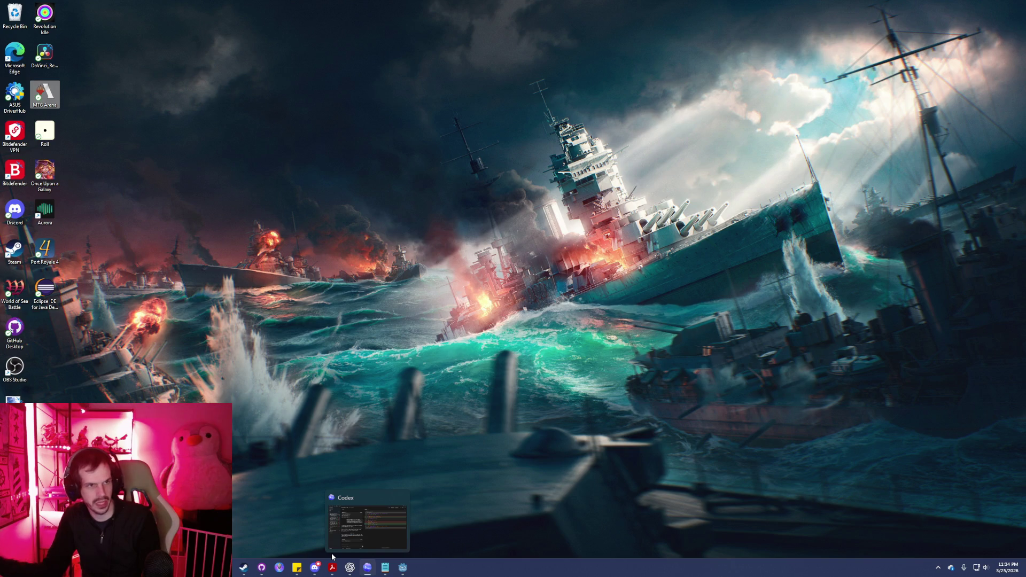
pyautogui.moveTo(316, 568)
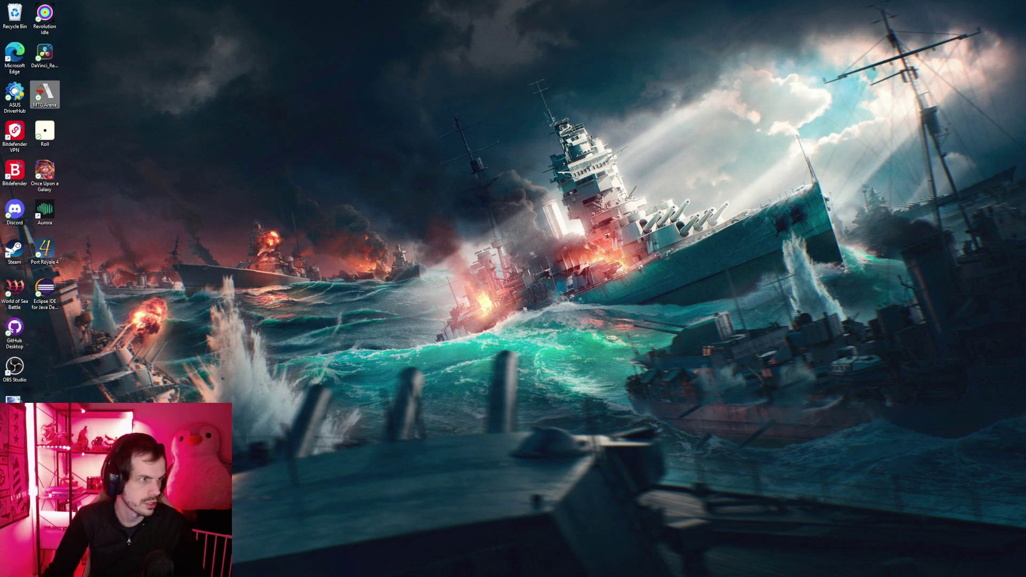
pyautogui.moveTo(261, 572)
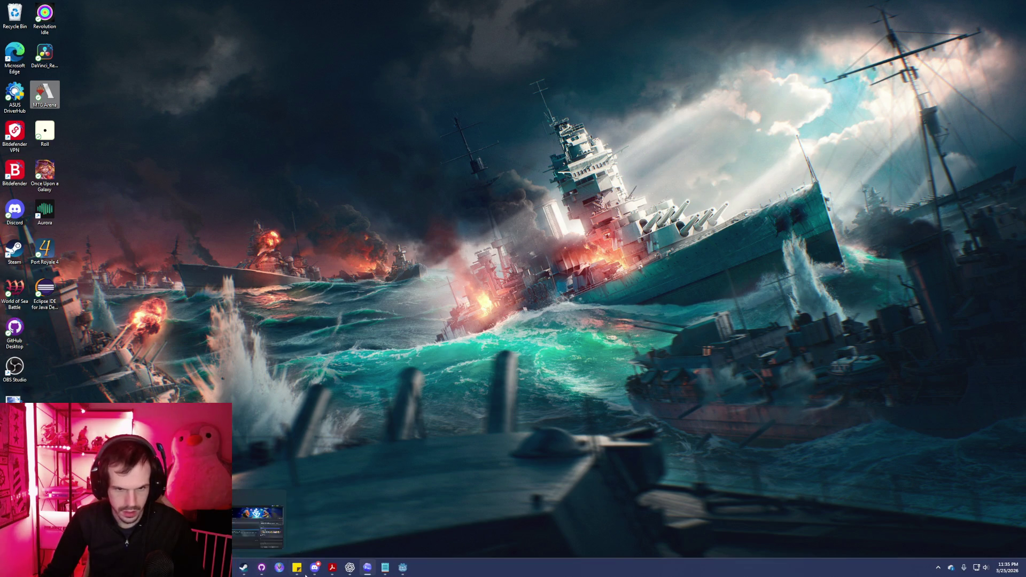
pyautogui.click(369, 569)
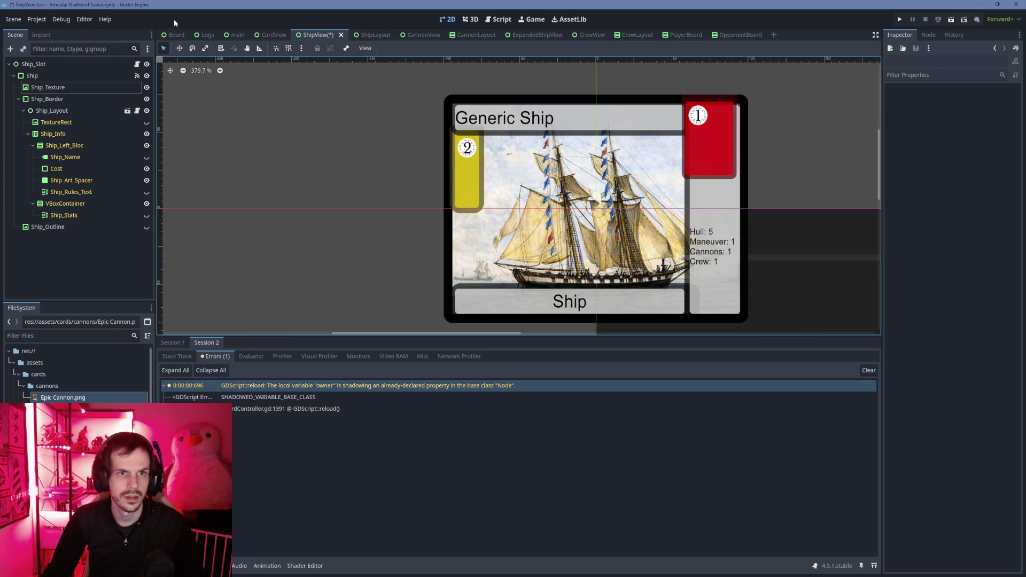
# Save the ShipView scene and open Project > Export.
pyautogui.hotkey('ctrl', 's')
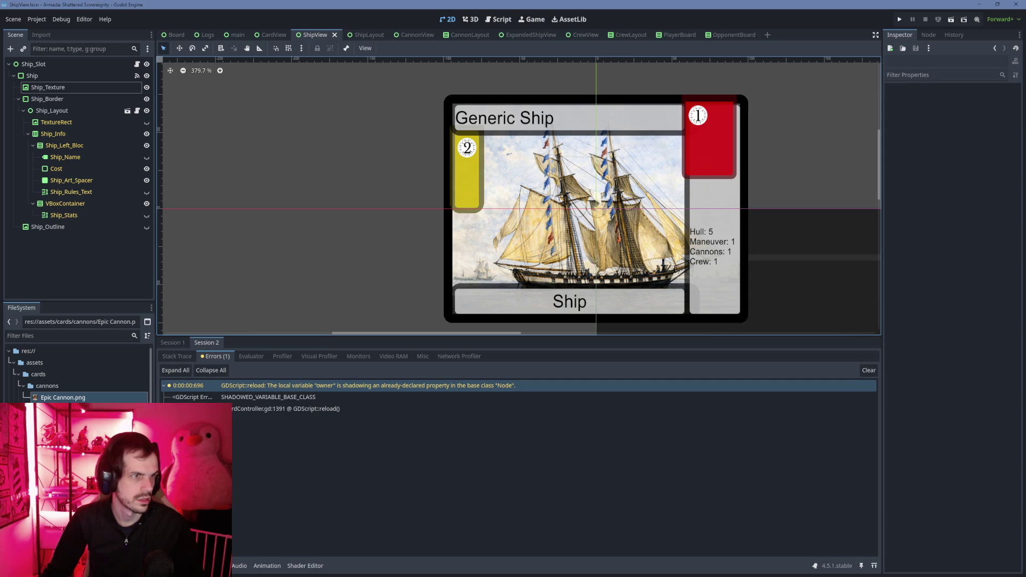
pyautogui.scroll(-2, 275, 182)
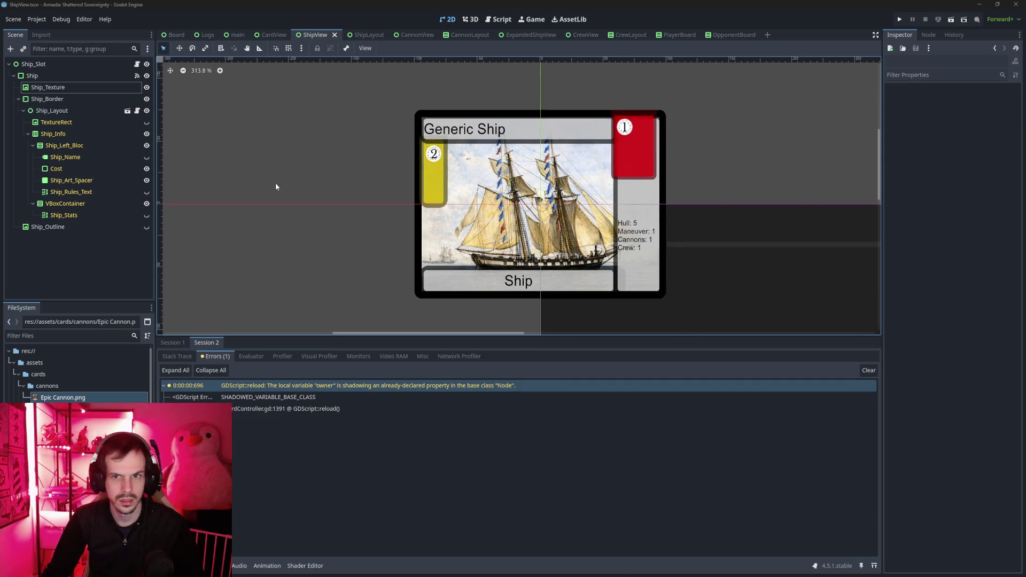
pyautogui.click(36, 19)
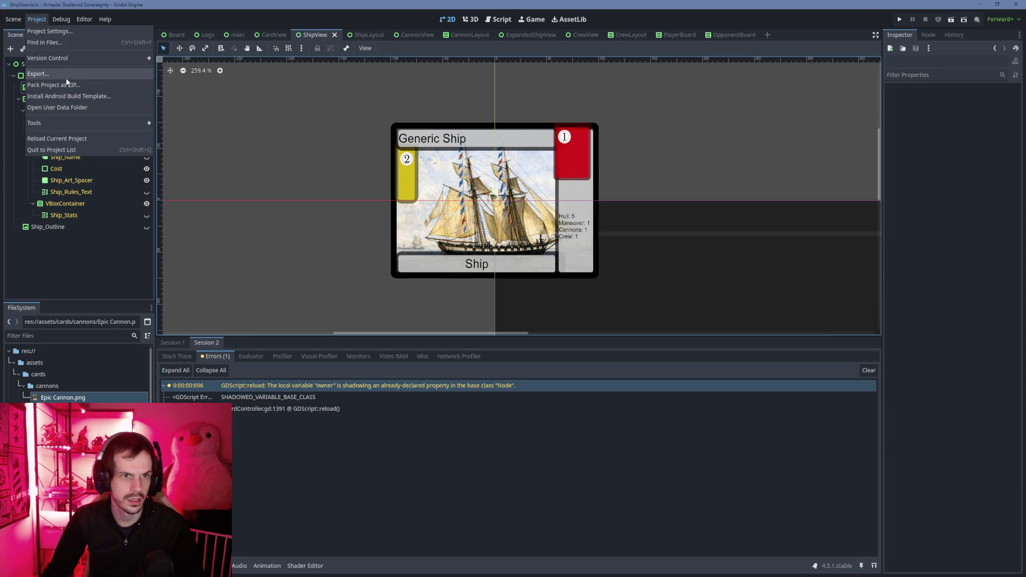
pyautogui.click(66, 78)
# Select the Windows Desktop export preset and look over its options.
pyautogui.click(364, 202)
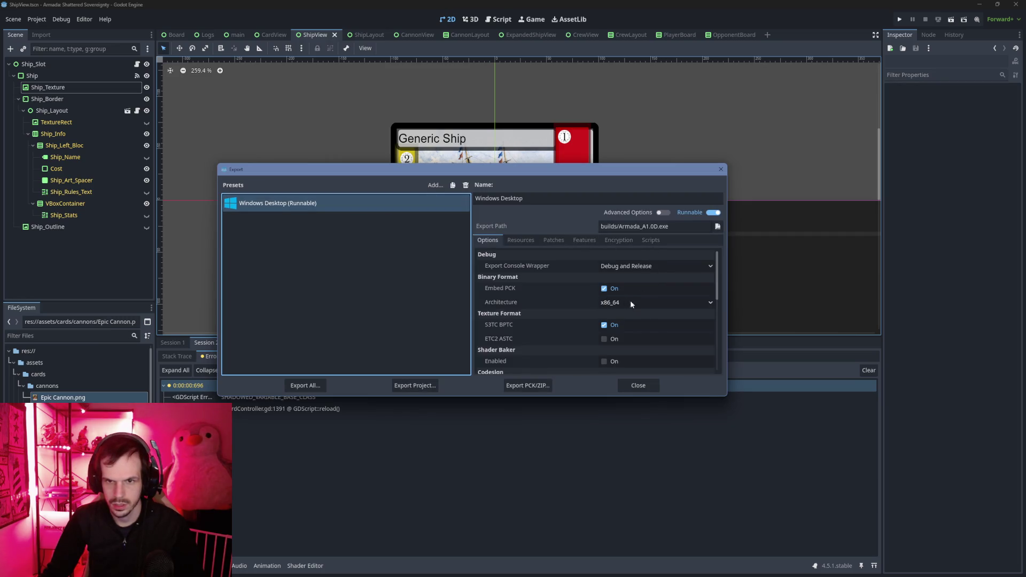
pyautogui.scroll(-10, 633, 302)
pyautogui.scroll(6, 633, 300)
pyautogui.scroll(-5, 632, 300)
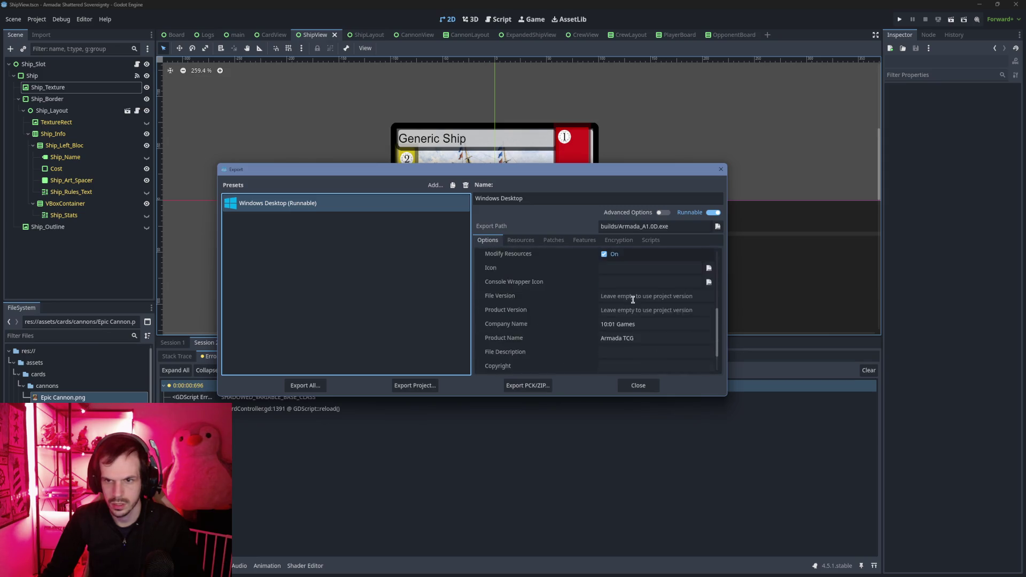
pyautogui.scroll(1, 639, 278)
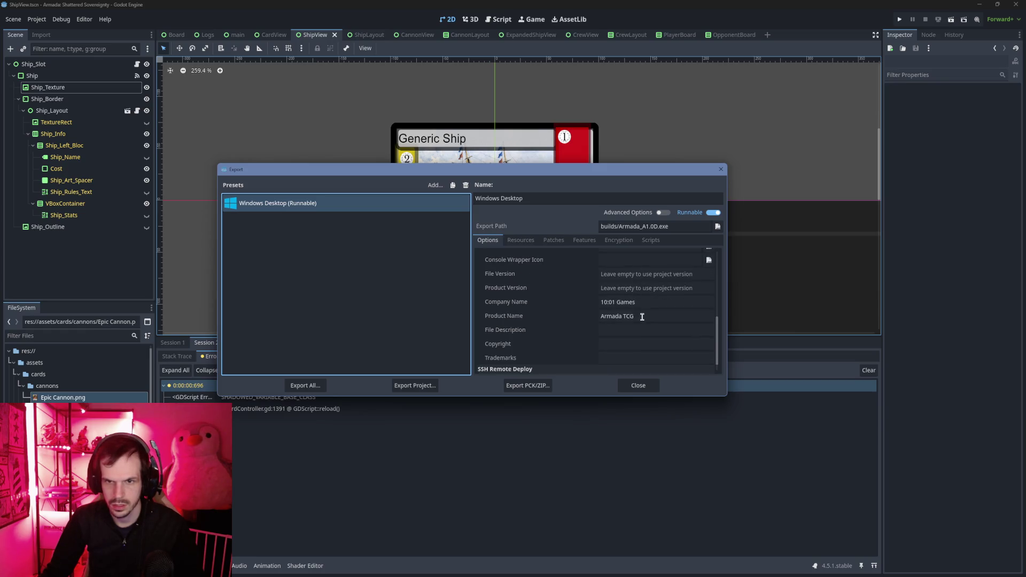
# Enter 1.1.0-alpha as the preset's Product Version.
pyautogui.click(649, 290)
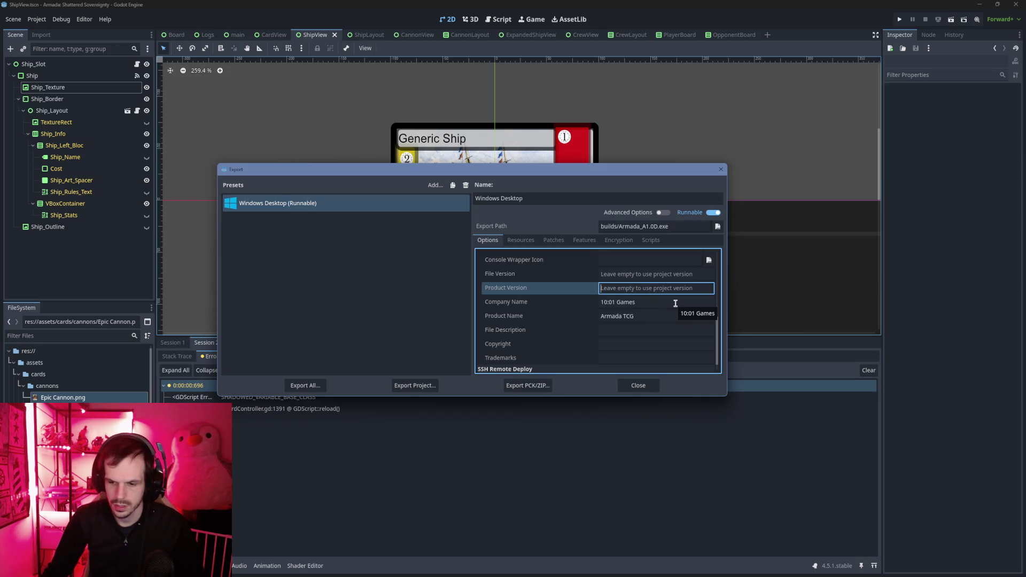
pyautogui.write('1.1.0')
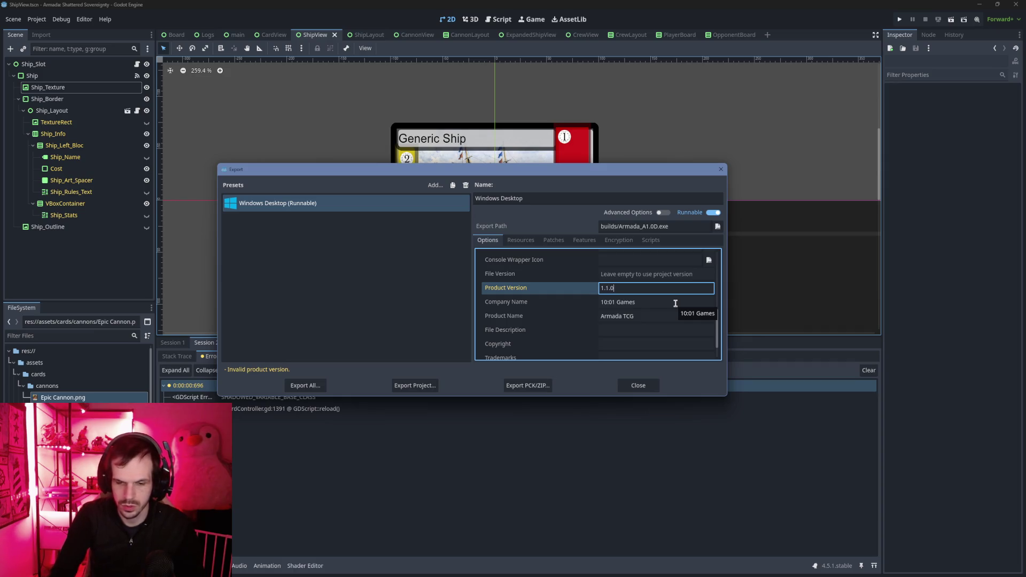
pyautogui.hotkey('alt', 'Tab')
pyautogui.hotkey('alt', 'Tab')
pyautogui.hotkey('alt', 'Tab')
pyautogui.hotkey('alt', 'Tab')
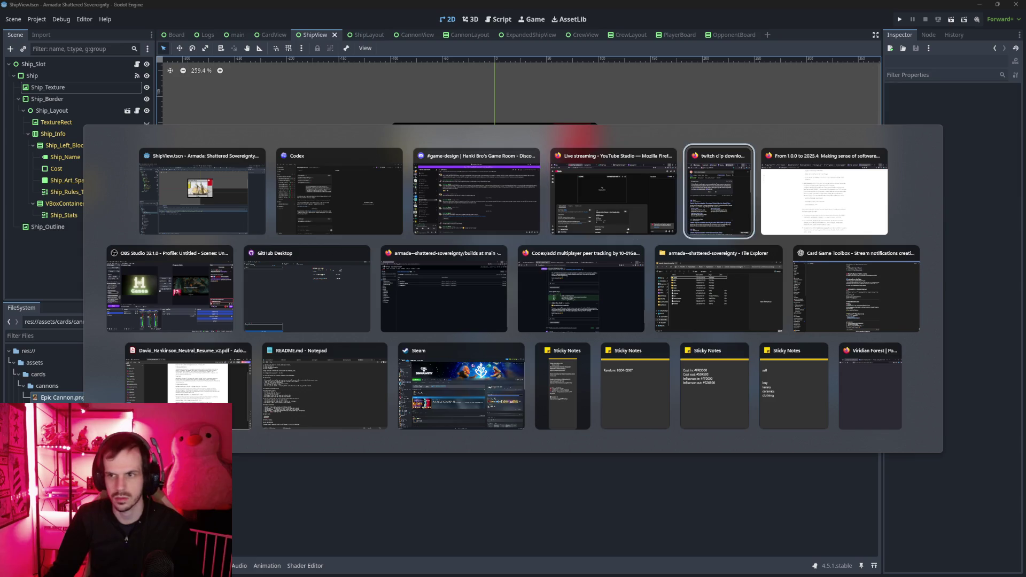
pyautogui.press('Escape')
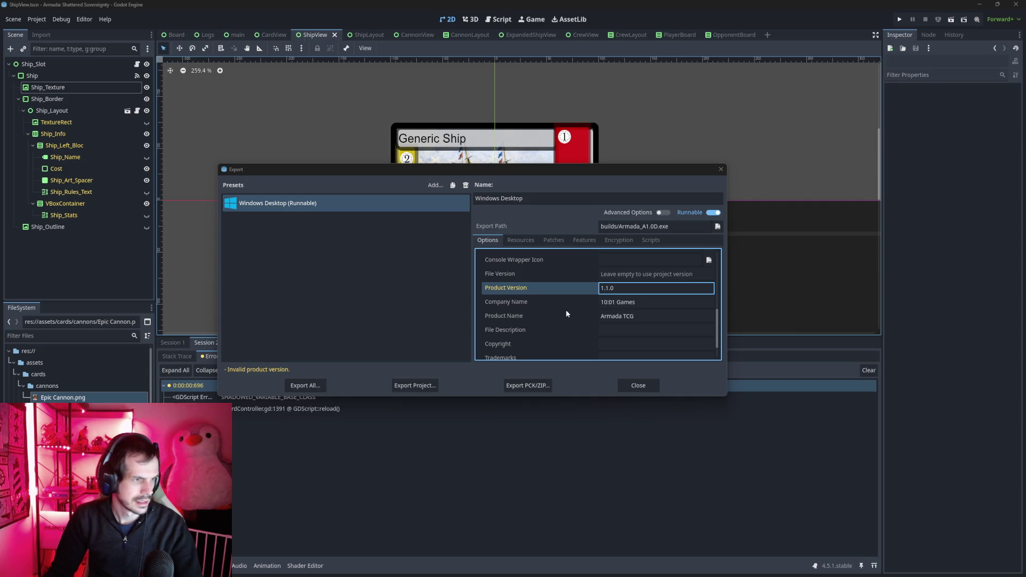
pyautogui.click(633, 291)
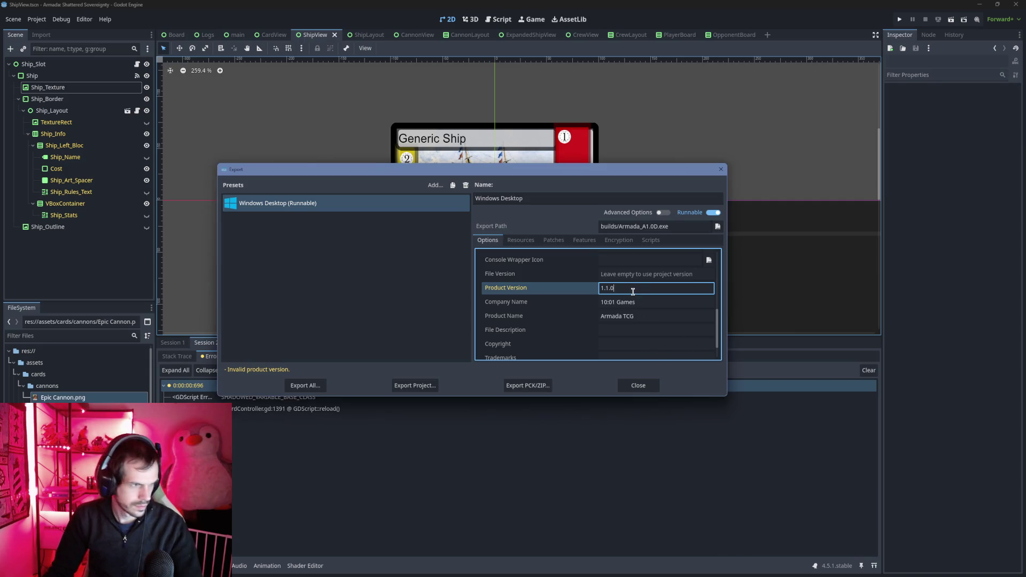
pyautogui.write('-')
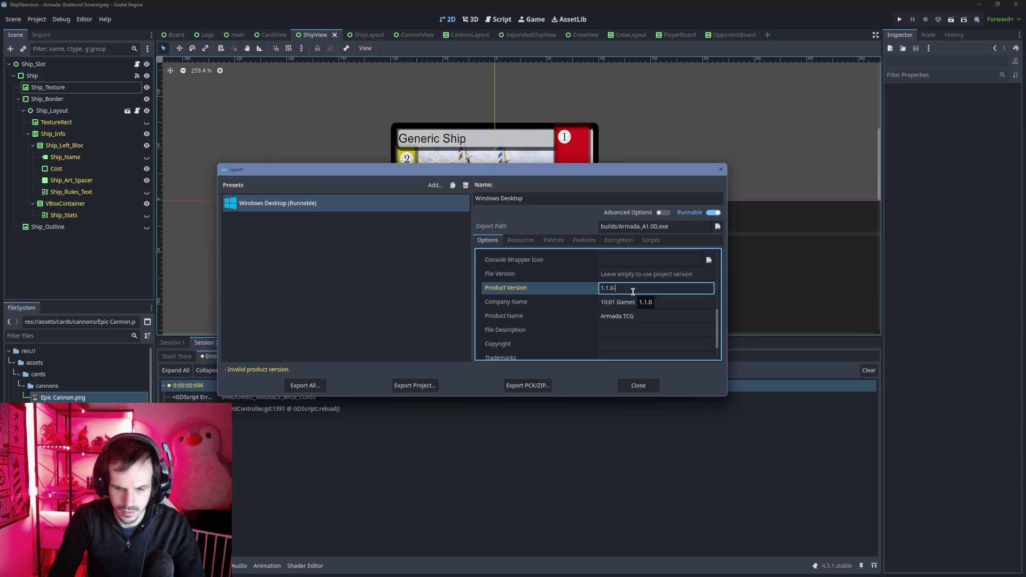
pyautogui.write('alpha')
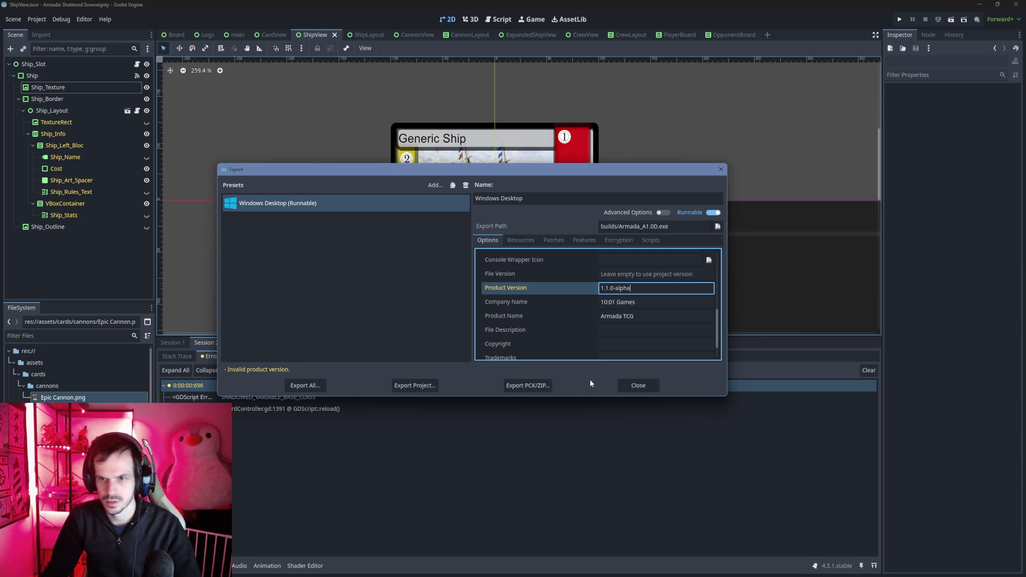
# Review the Windows Desktop settings and start Export Project.
pyautogui.scroll(-1, 661, 343)
pyautogui.scroll(3, 661, 343)
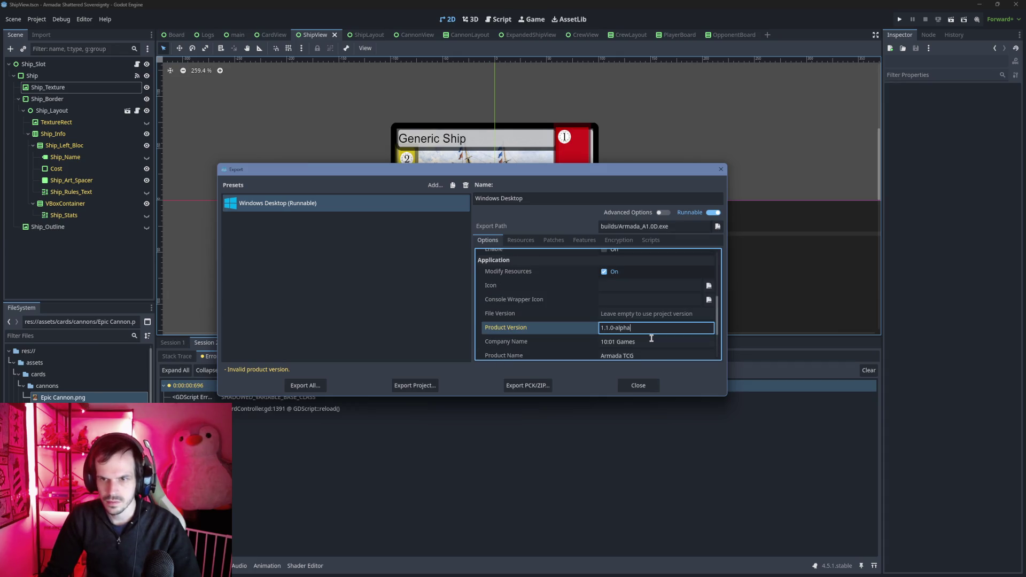
pyautogui.scroll(4, 652, 338)
pyautogui.scroll(-7, 651, 338)
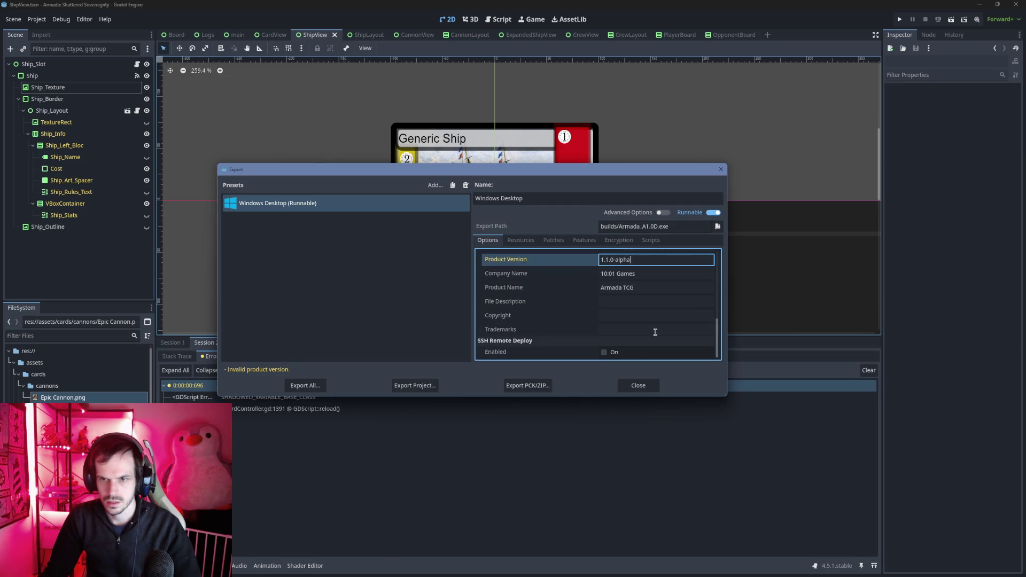
pyautogui.scroll(9, 636, 346)
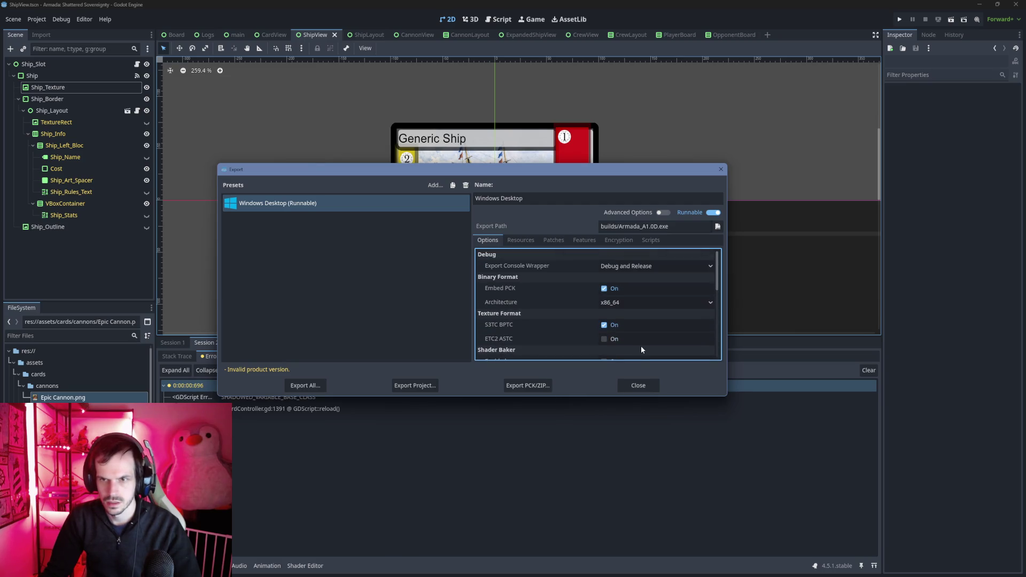
pyautogui.scroll(-8, 642, 349)
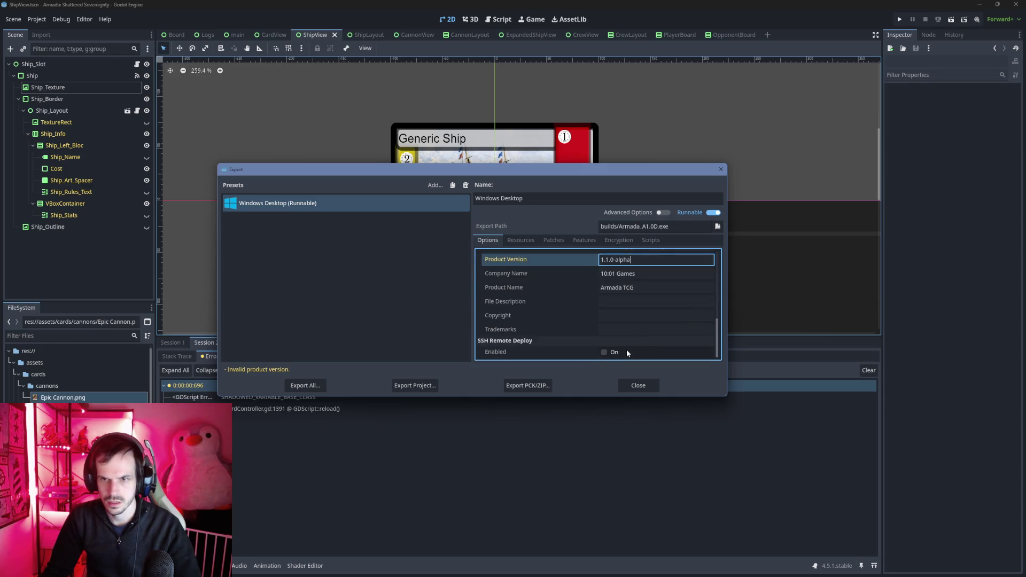
pyautogui.scroll(6, 636, 349)
pyautogui.scroll(-6, 636, 352)
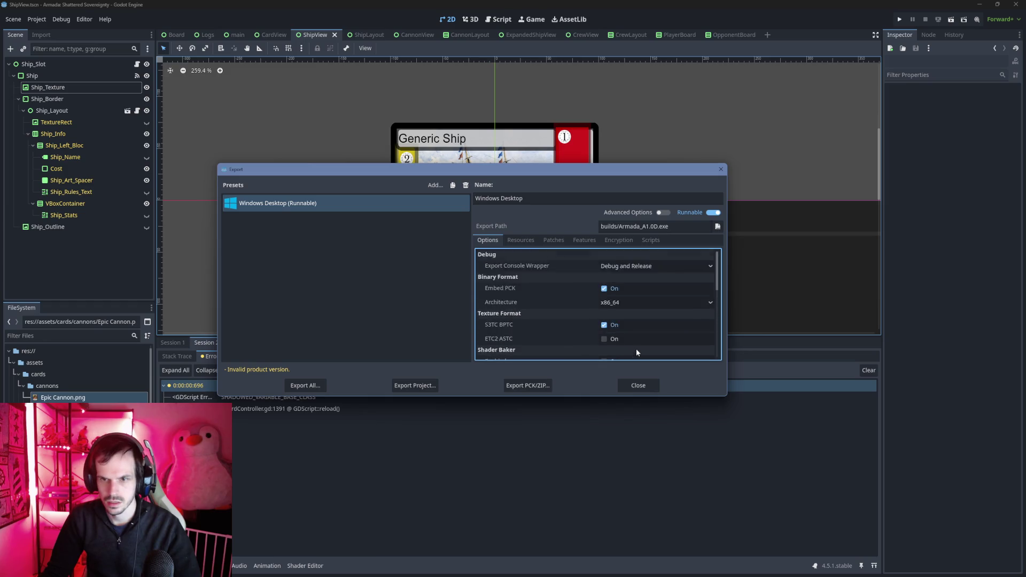
pyautogui.click(427, 385)
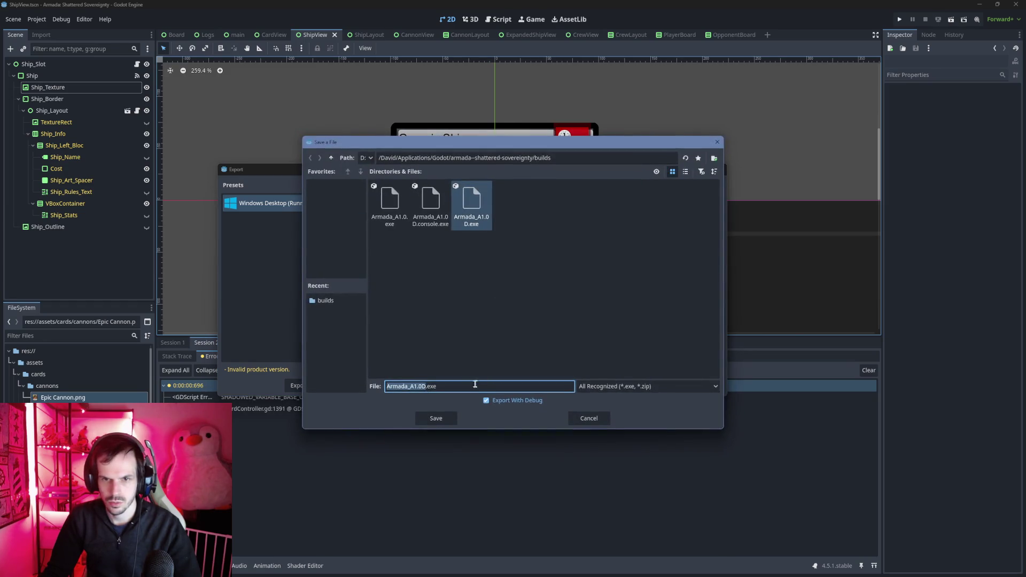
# Create a new folder named 1.1.0-Aplha inside builds and open it.
pyautogui.click(499, 300)
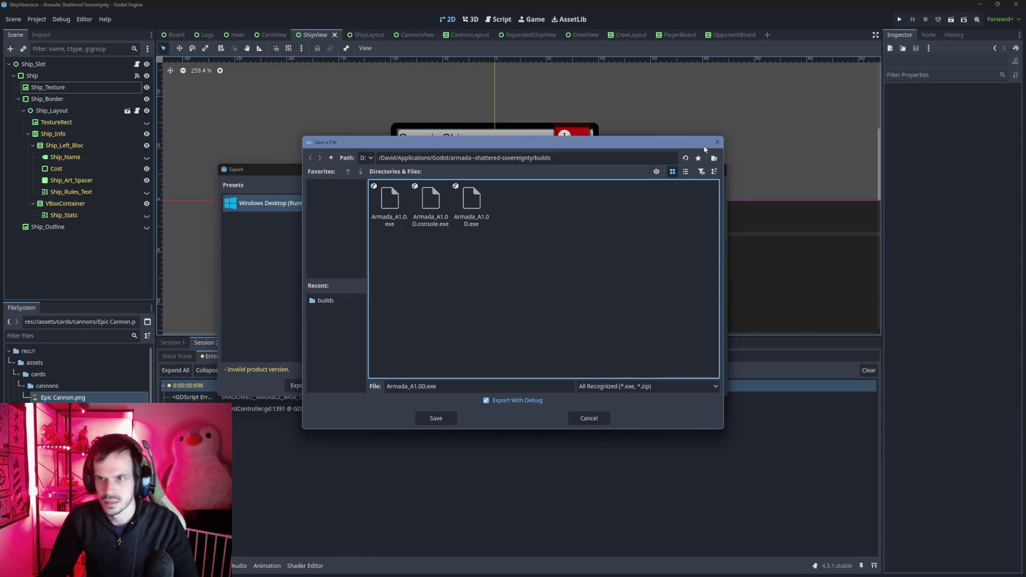
pyautogui.click(714, 158)
pyautogui.write('1.1.0')
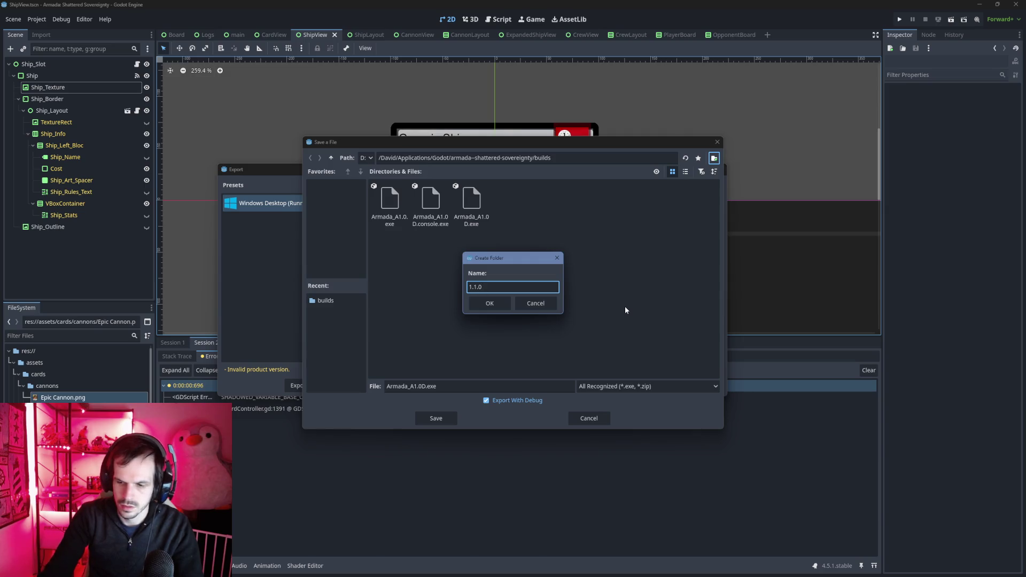
pyautogui.write('-Aplhas')
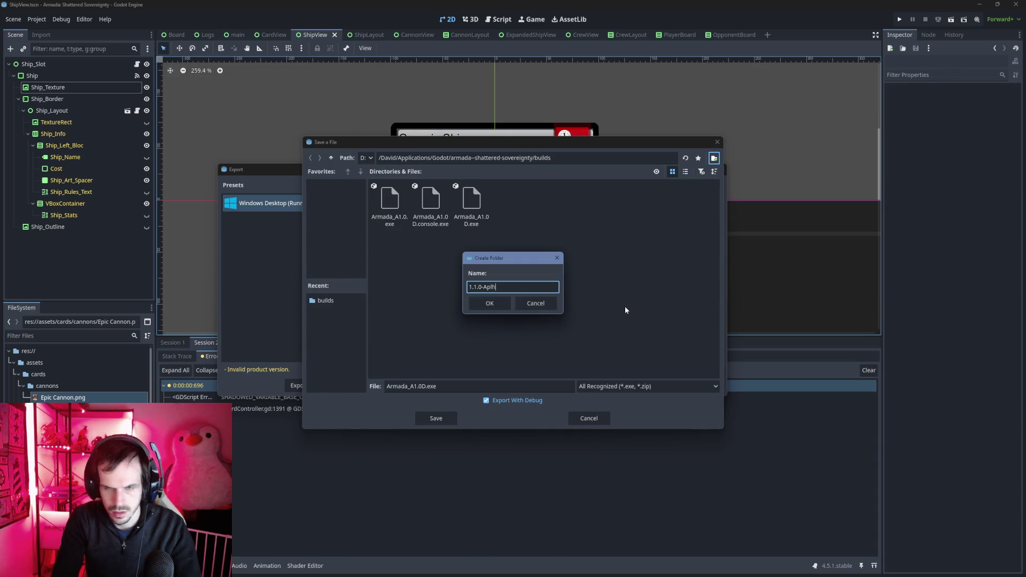
pyautogui.press('BackSpace')
pyautogui.click(501, 306)
pyautogui.click(501, 306)
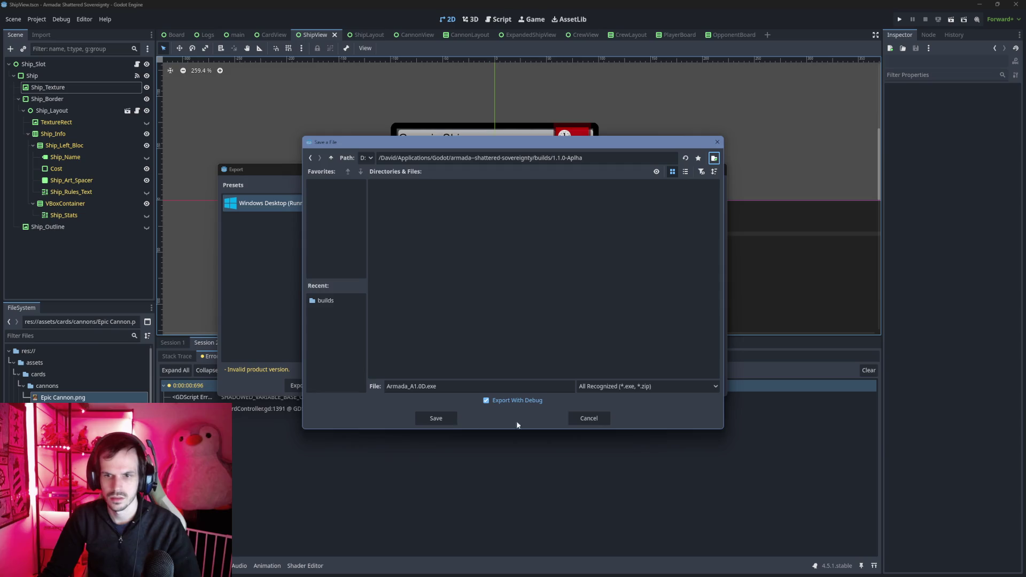
# Rename the export file to Armada_1.1.0-alpha.exe and save the build.
pyautogui.click(420, 386)
pyautogui.hotkey('ctrl', 'a')
pyautogui.press('Right')
pyautogui.click(426, 386)
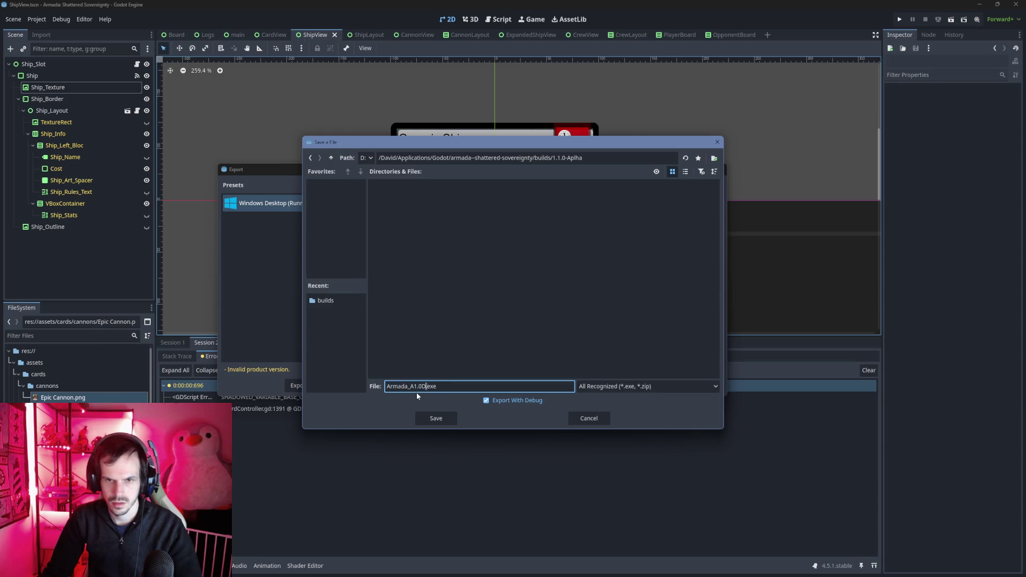
pyautogui.moveTo(423, 386); pyautogui.dragTo(409, 386)
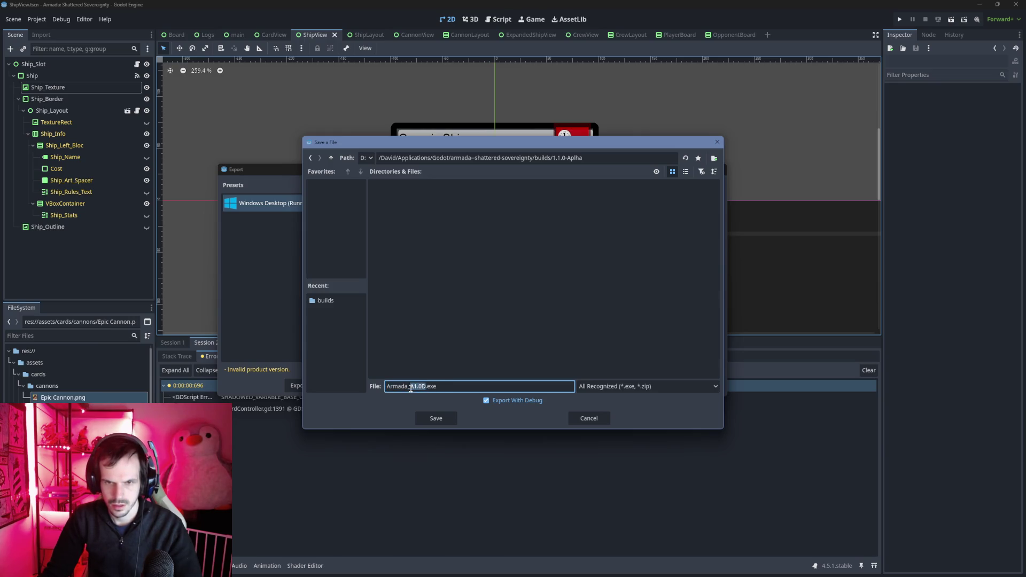
pyautogui.write('1.1')
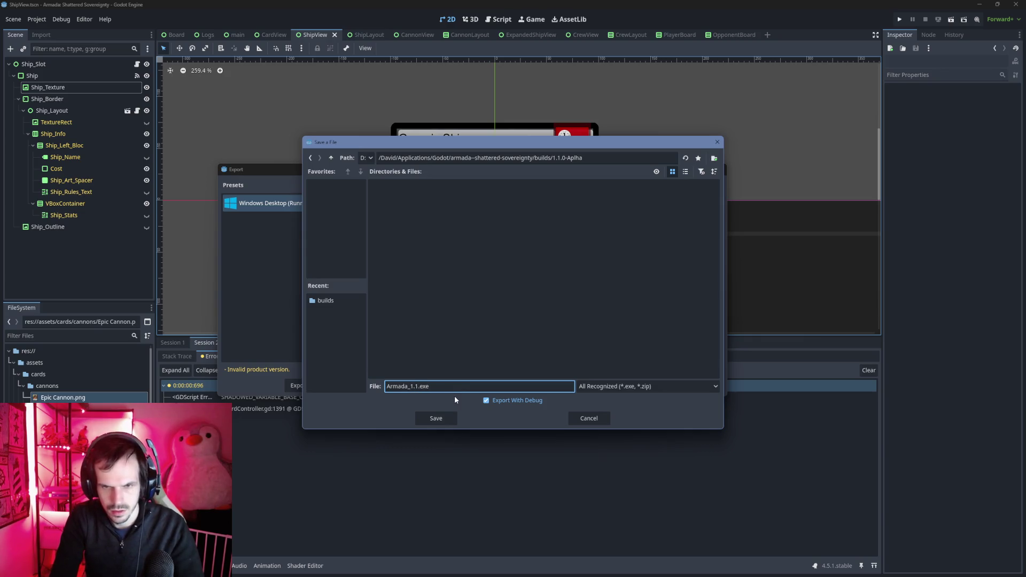
pyautogui.write('.0-A')
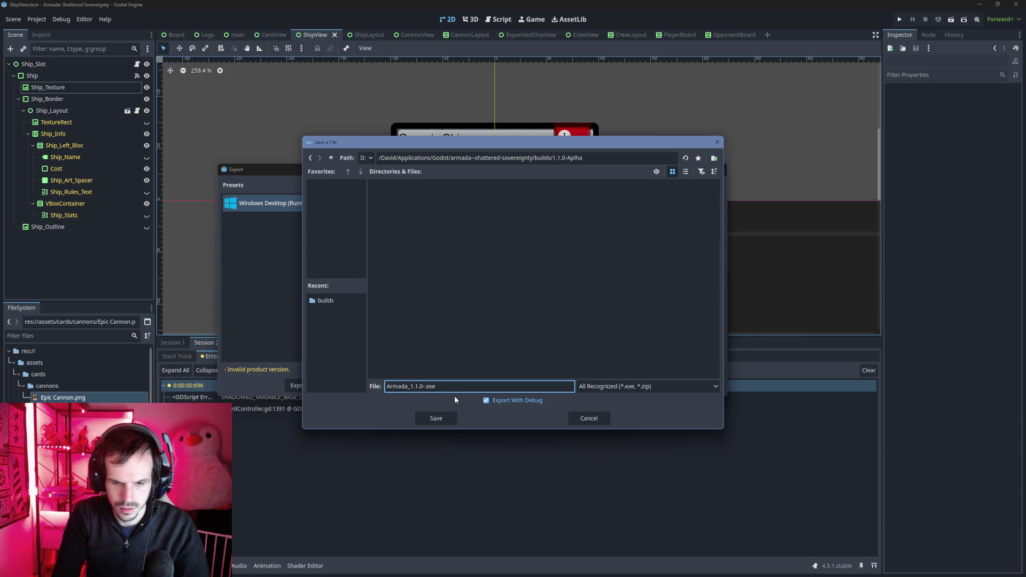
pyautogui.write('lpha')
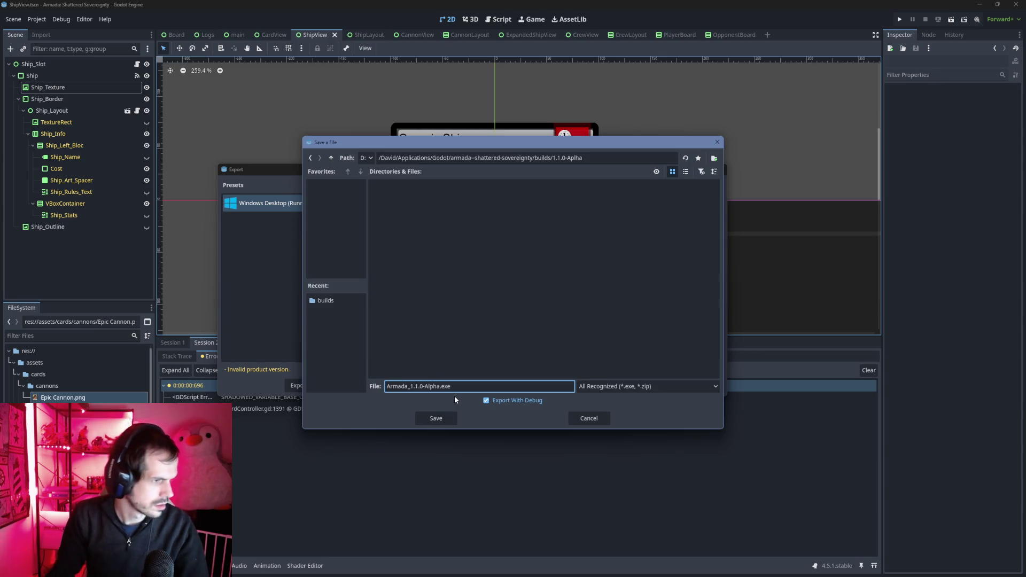
pyautogui.press('BackSpace')
pyautogui.press('BackSpace')
pyautogui.press('BackSpace')
pyautogui.write('alph')
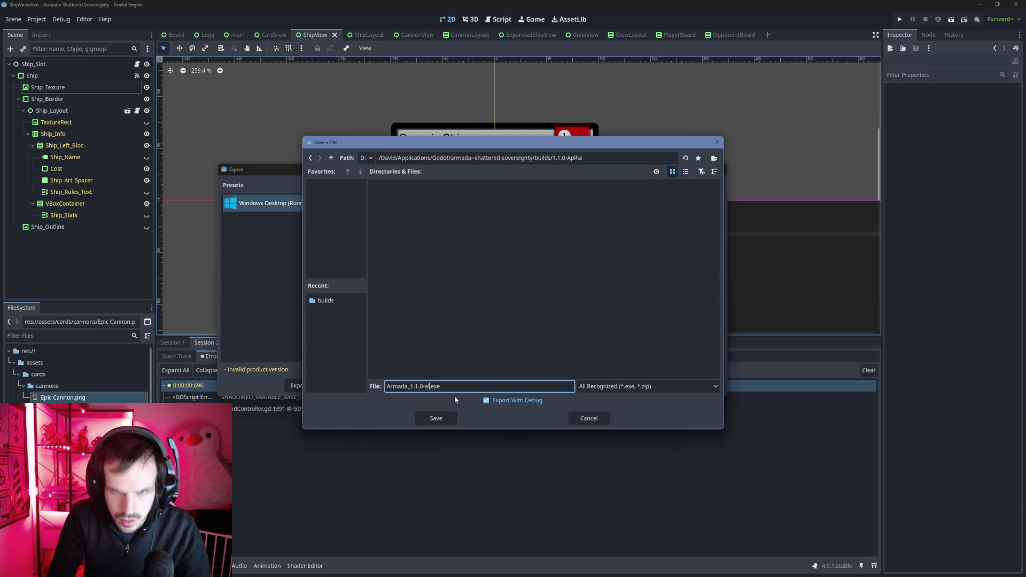
pyautogui.write('a')
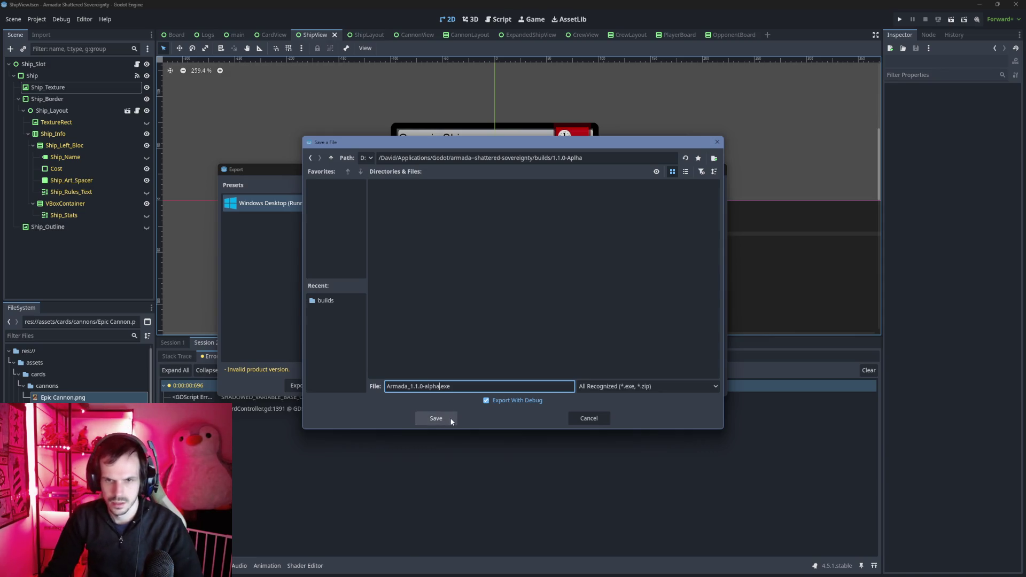
pyautogui.click(448, 418)
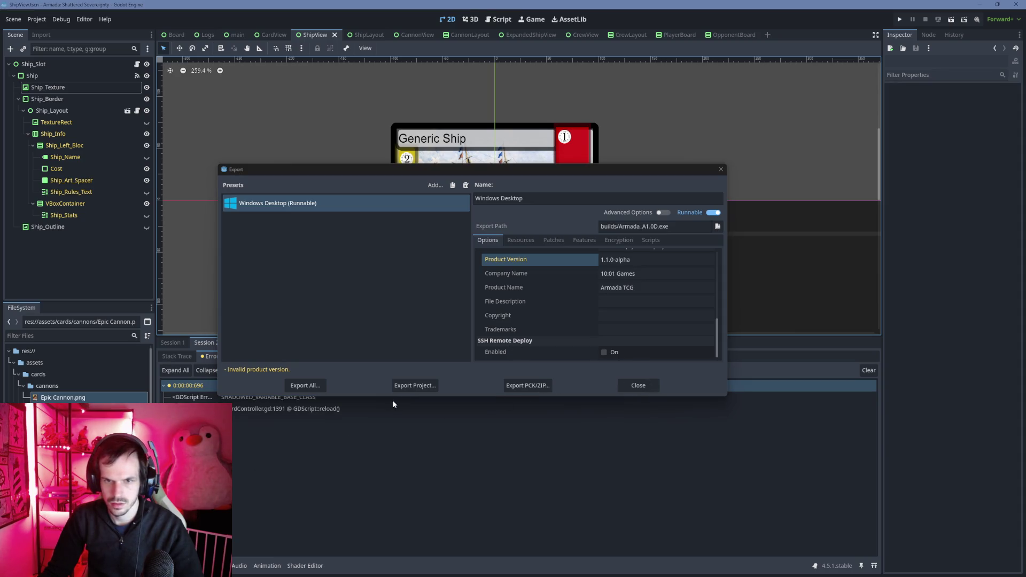
# Verify the exports in 1.1.0-Aplha, close the Export window, and open the project folder in Explorer.
pyautogui.click(400, 386)
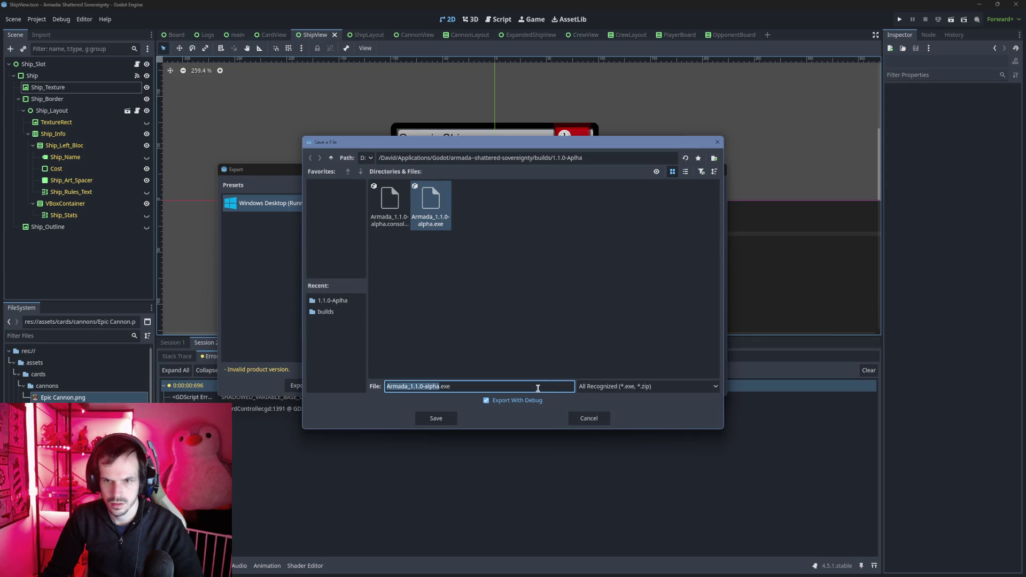
pyautogui.click(527, 328)
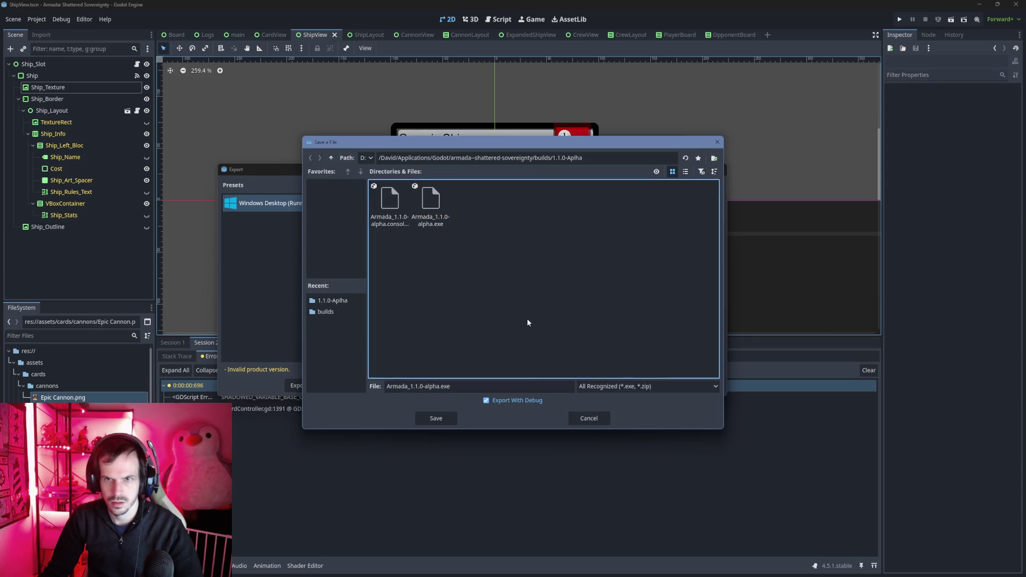
pyautogui.click(589, 418)
pyautogui.click(634, 384)
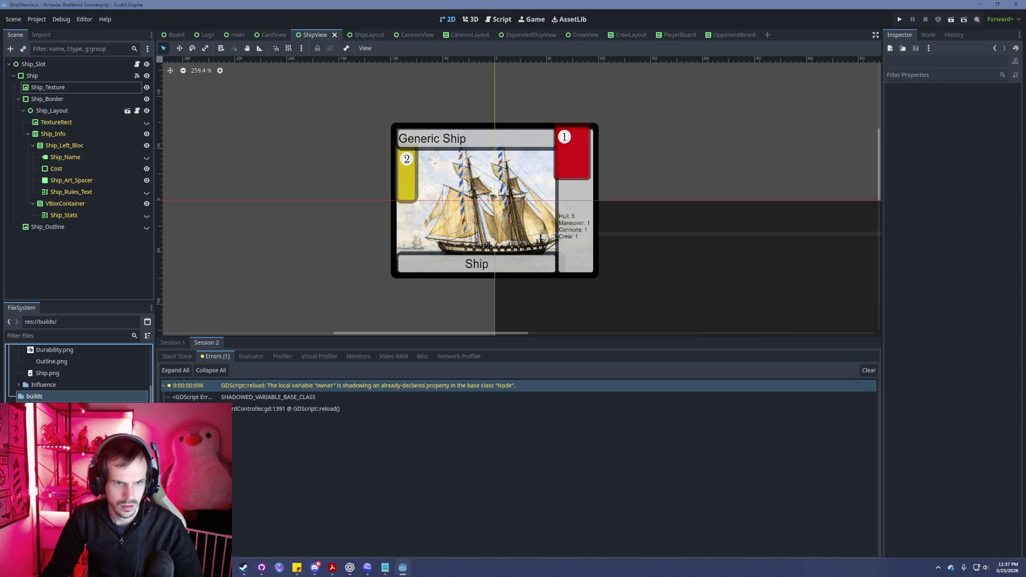
pyautogui.click(155, 568)
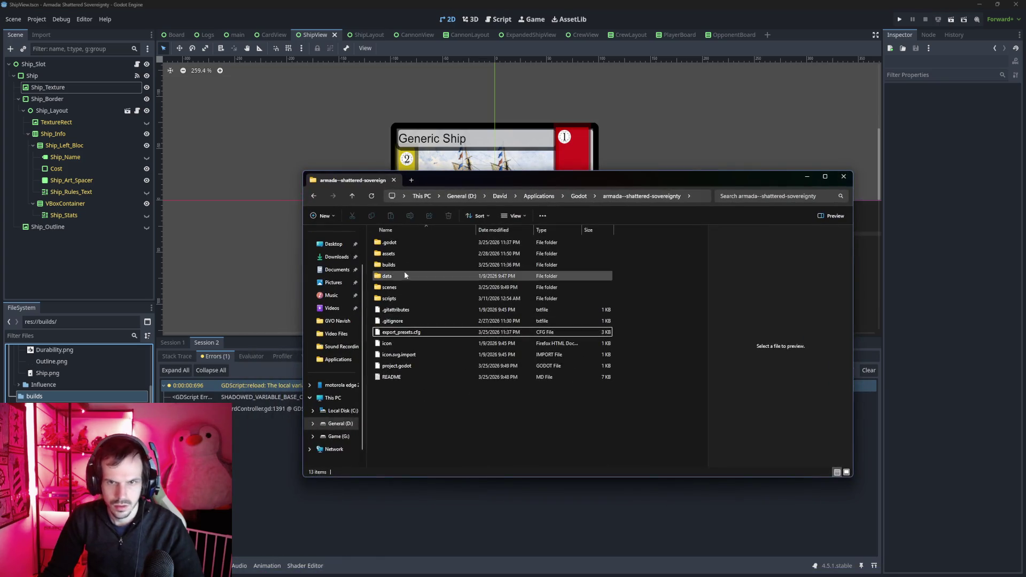
# Open builds and inspect the exported files in the 1.1.0-Aplha folder.
pyautogui.doubleClick(405, 266)
pyautogui.doubleClick(396, 243)
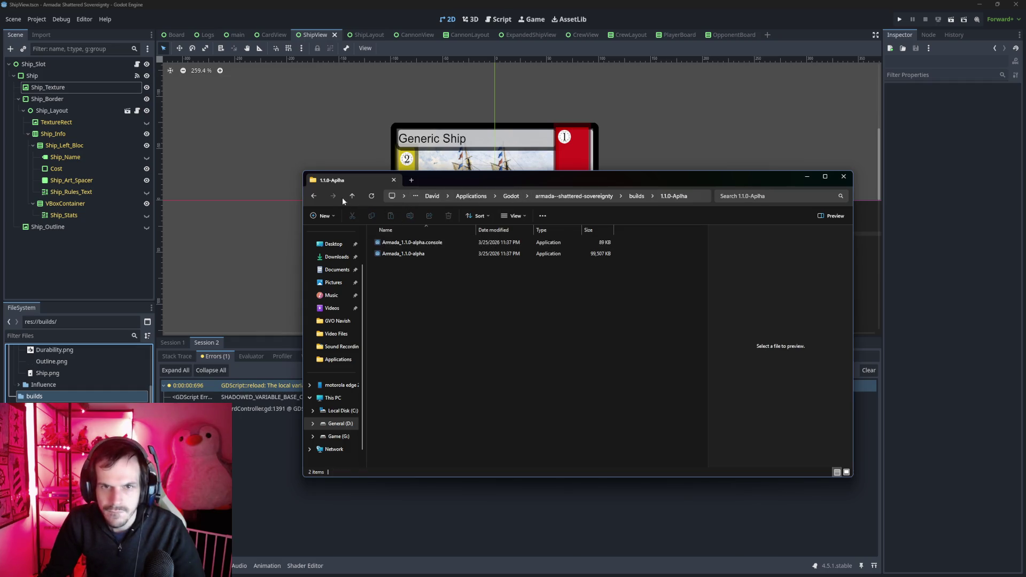
pyautogui.click(313, 196)
# Rename the 1.1.0-Aplha folder to 1.1.0-alpha.
pyautogui.click(410, 216)
pyautogui.click(398, 242)
pyautogui.press('BackSpace')
pyautogui.write('aha')
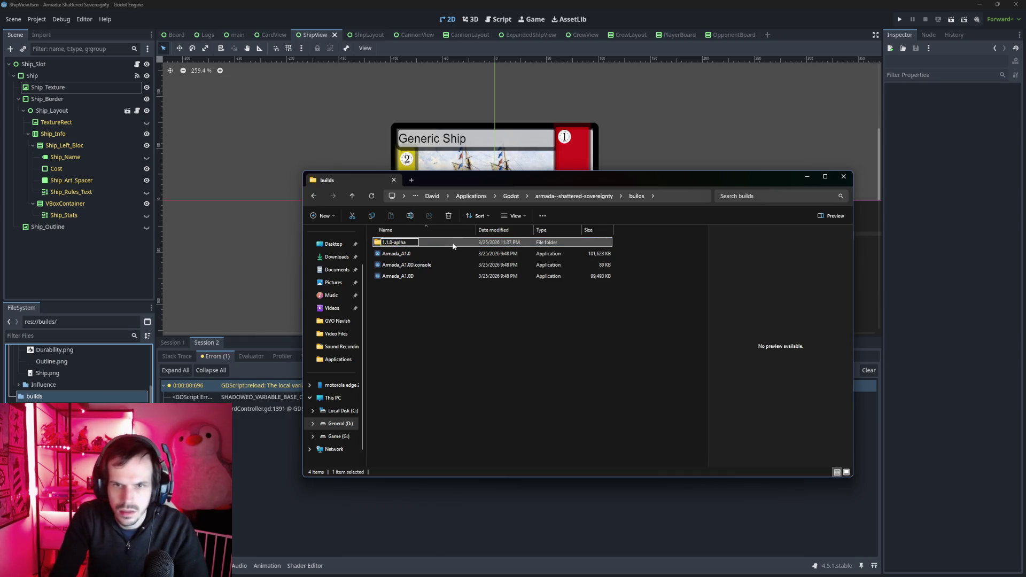
pyautogui.press('Delete')
pyautogui.press('Right')
pyautogui.write('p')
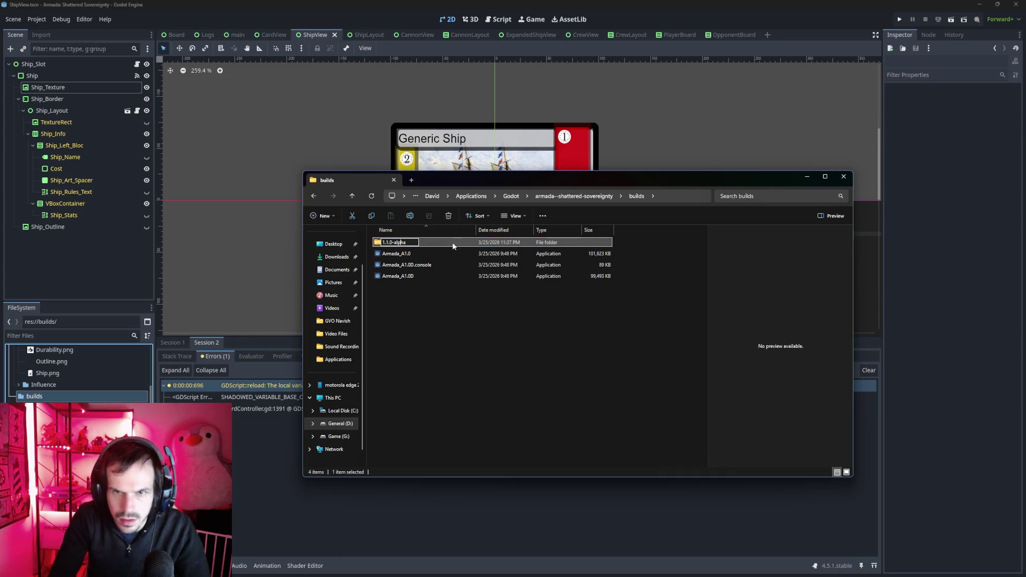
pyautogui.press('Return')
# Select the renamed 1.1.0-alpha folder and switch back to the Godot editor.
pyautogui.click(493, 335)
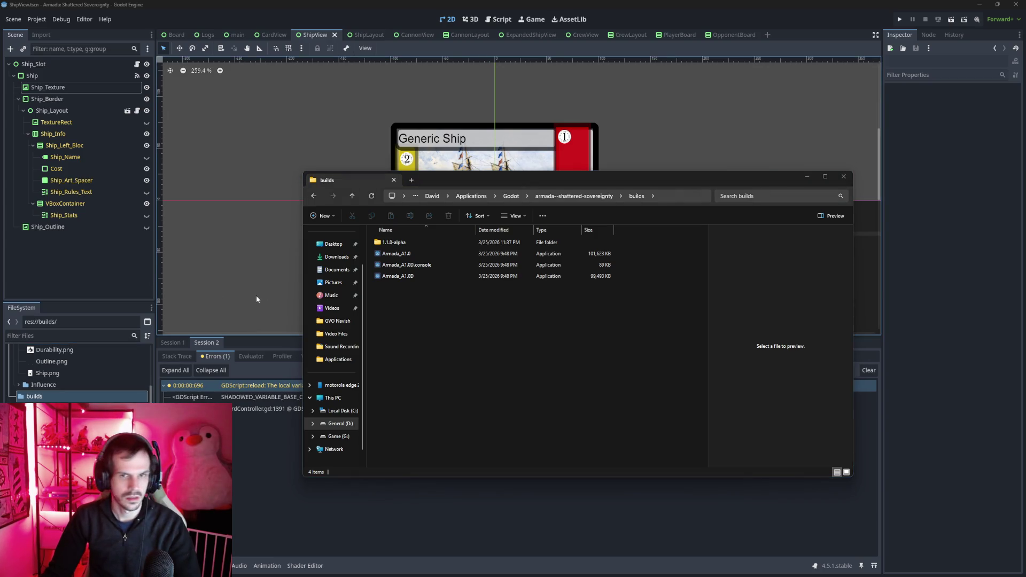
pyautogui.click(395, 243)
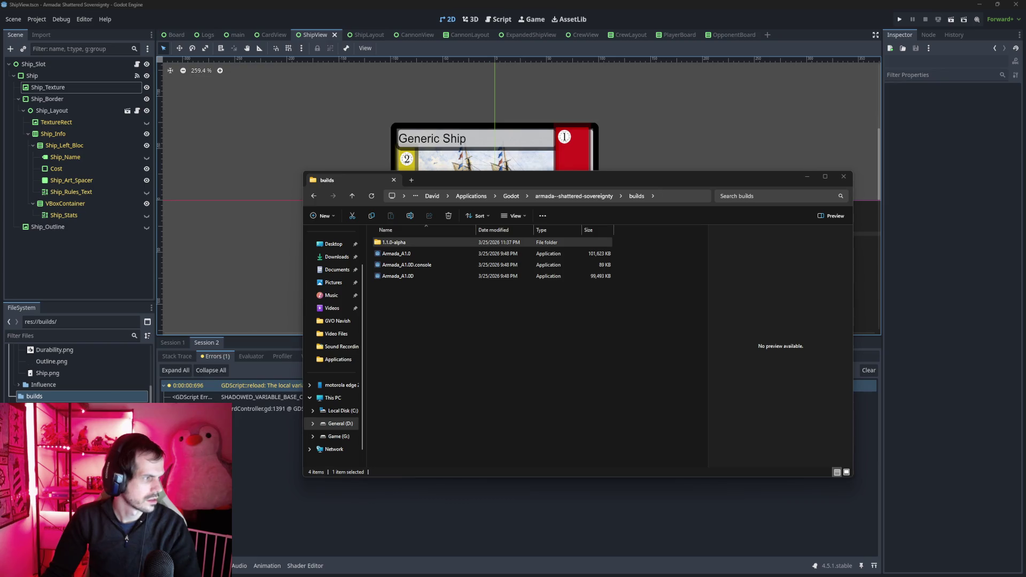
pyautogui.click(214, 177)
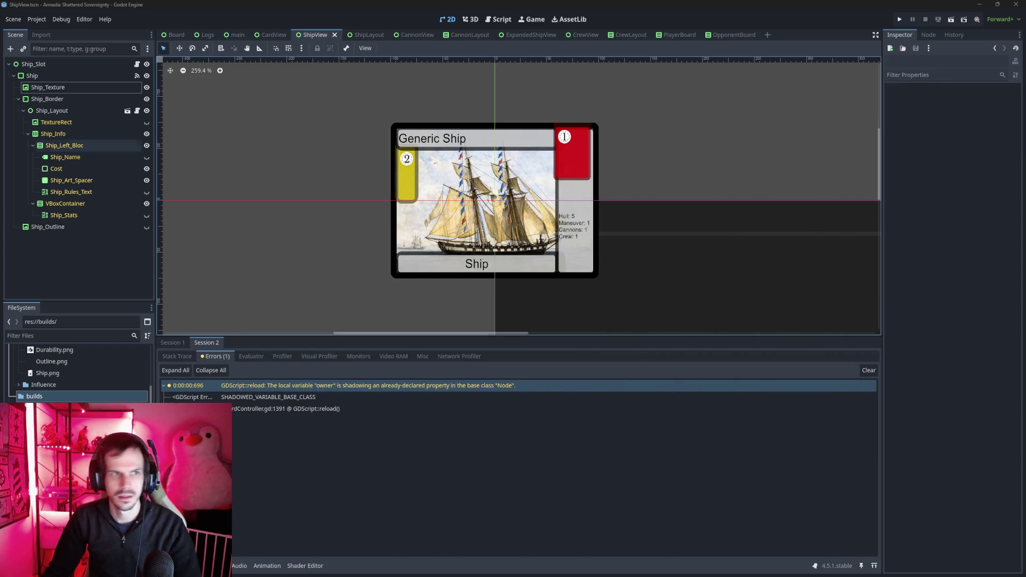
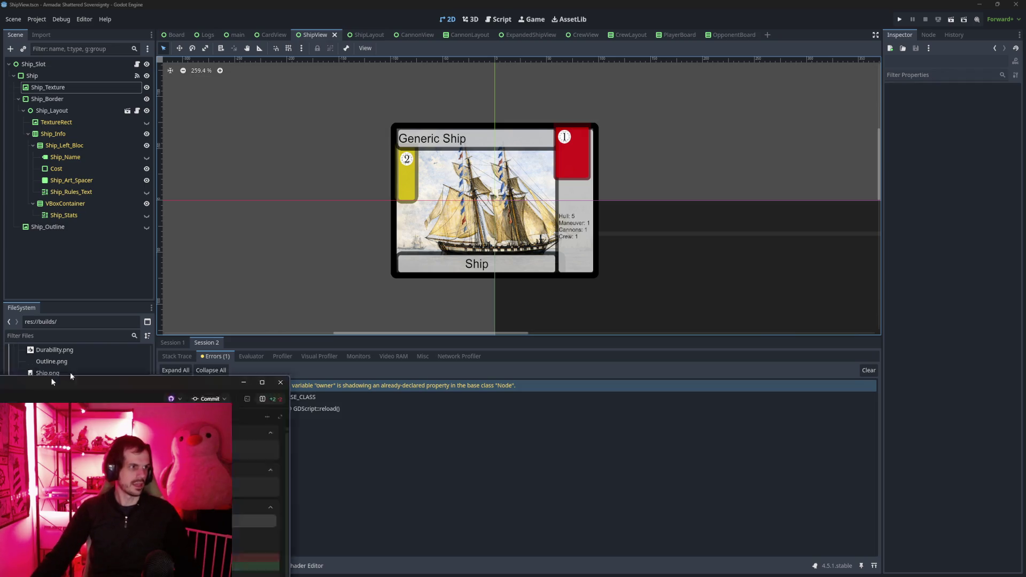
# Switch from the Godot editor to the Codex app.
pyautogui.hotkey('alt', 'Tab')
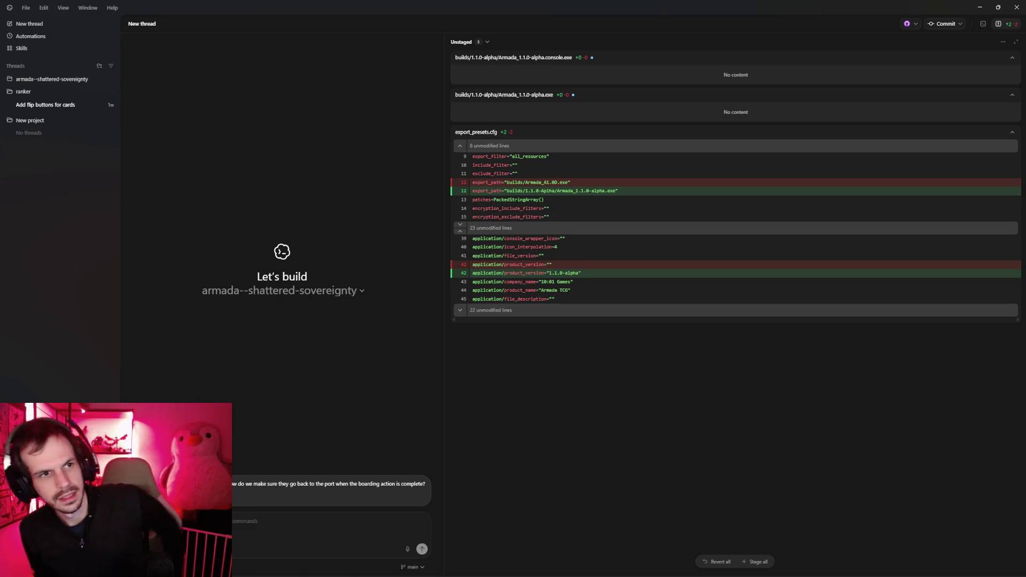
pyautogui.hscroll(5, 425, 483)
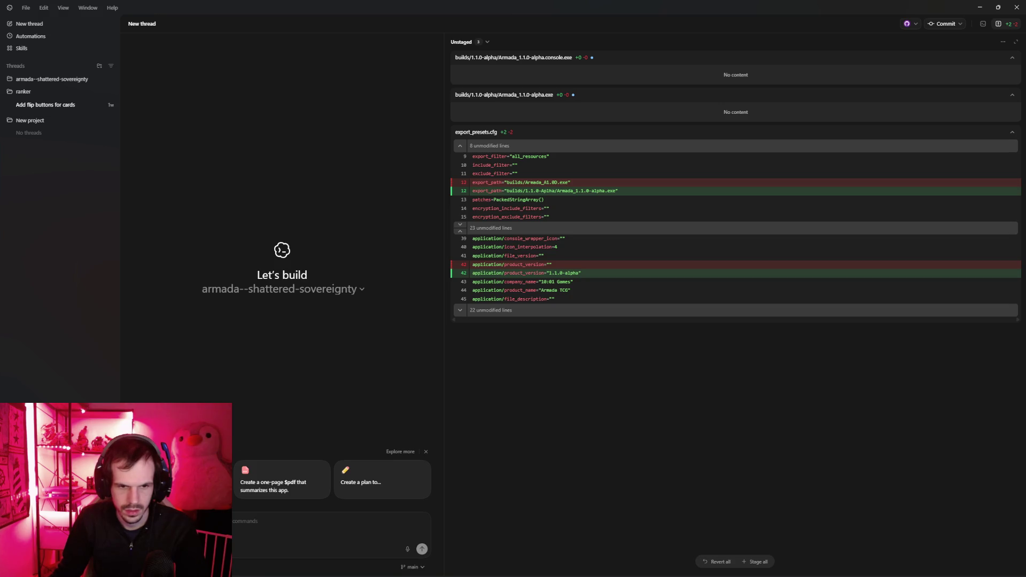
# Ask Codex whether invaded ships should stay in the boarded section until the boarding action completes.
pyautogui.click(426, 453)
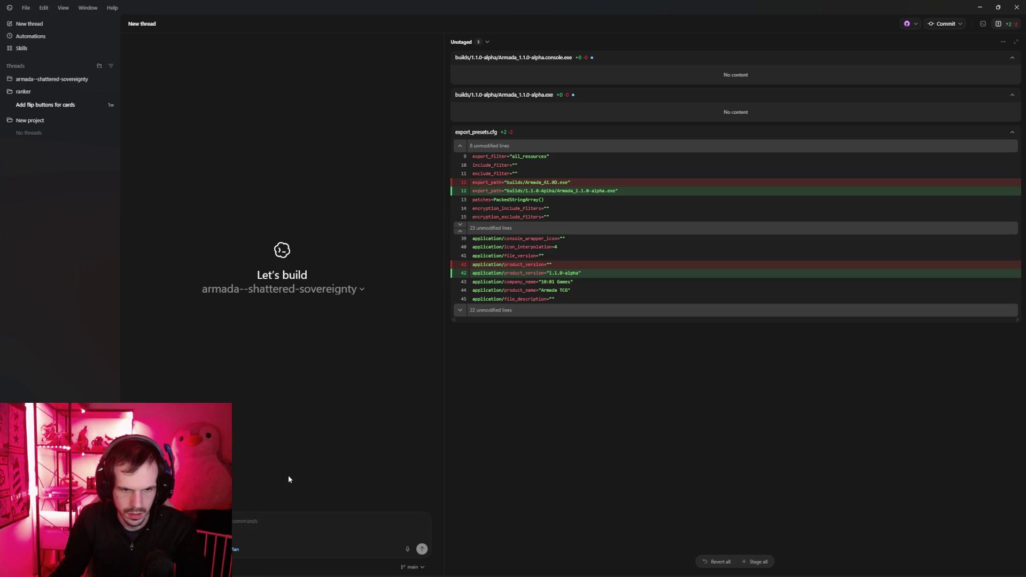
pyautogui.write('commit')
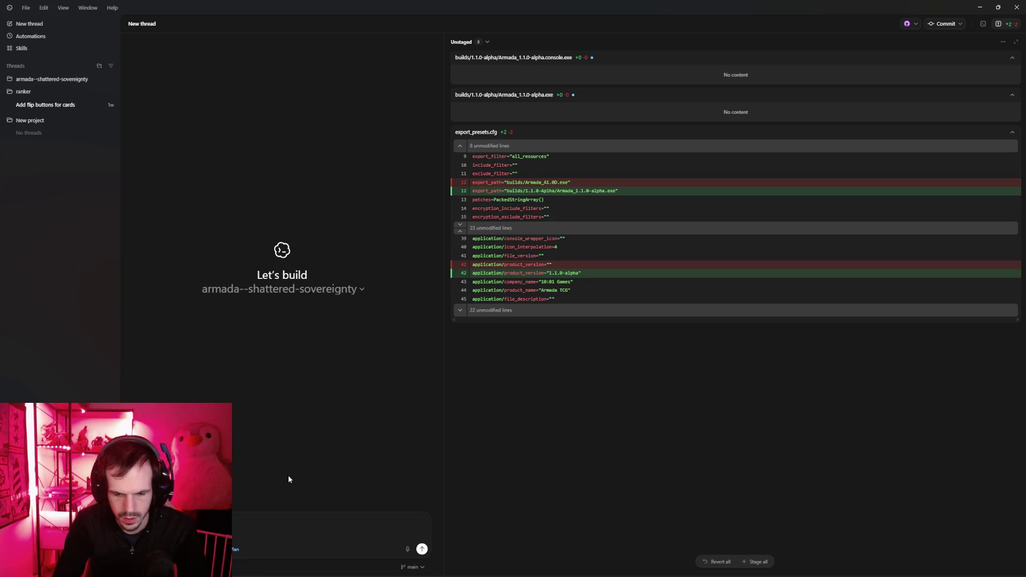
pyautogui.write('nemy')
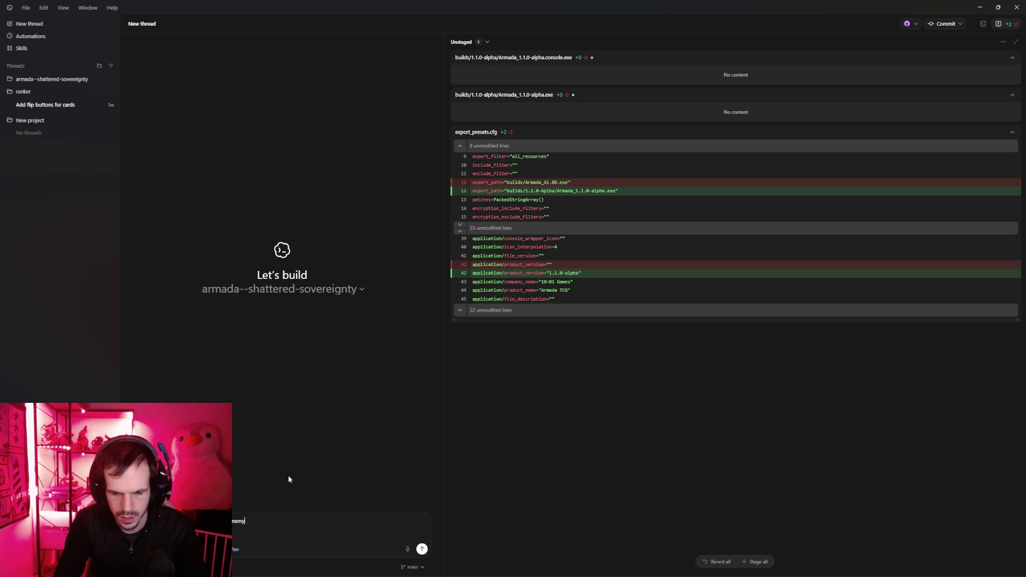
pyautogui.write(' ship while invaded?')
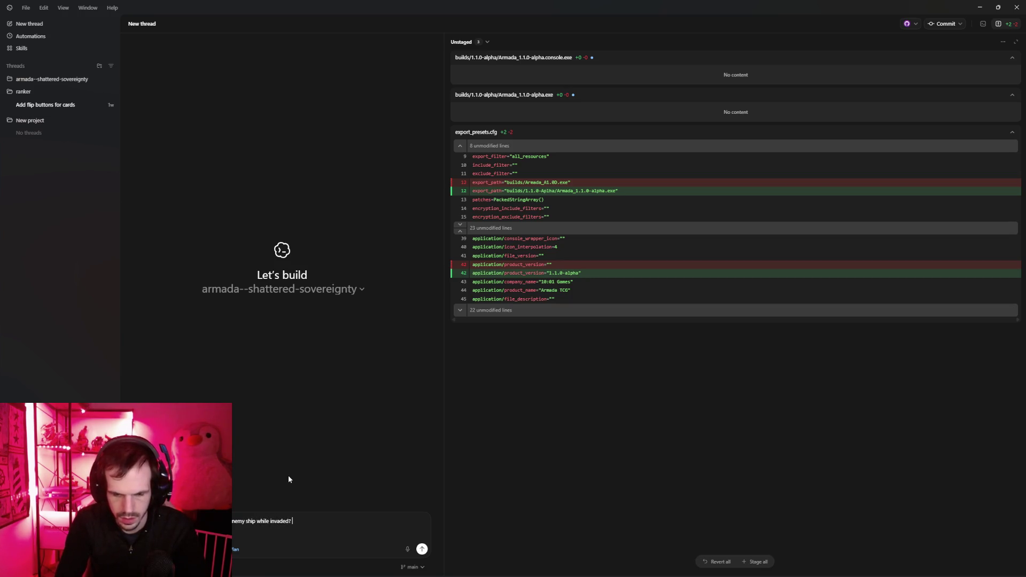
pyautogui.write(' i feel l')
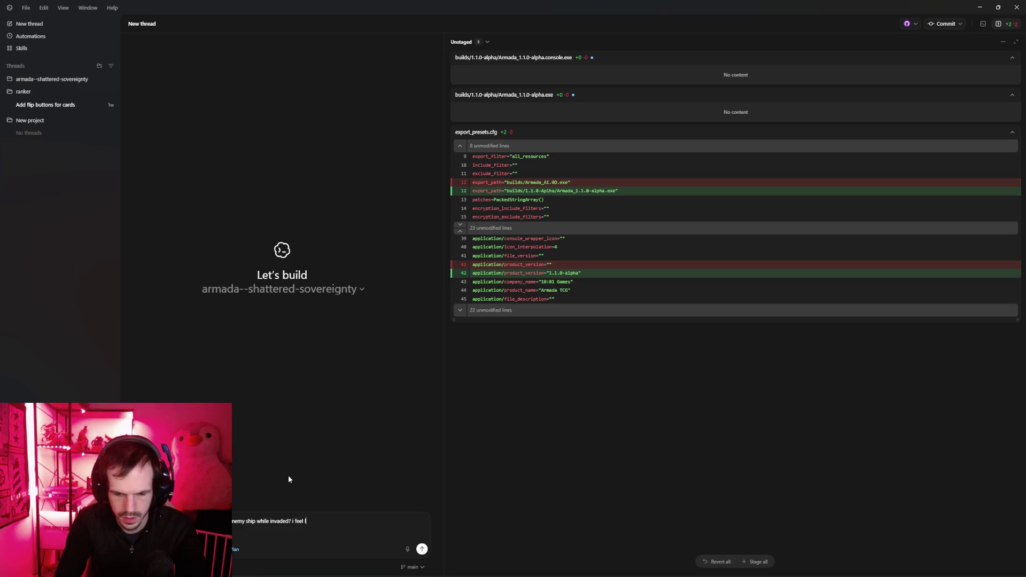
pyautogui.write('ike the ships shou')
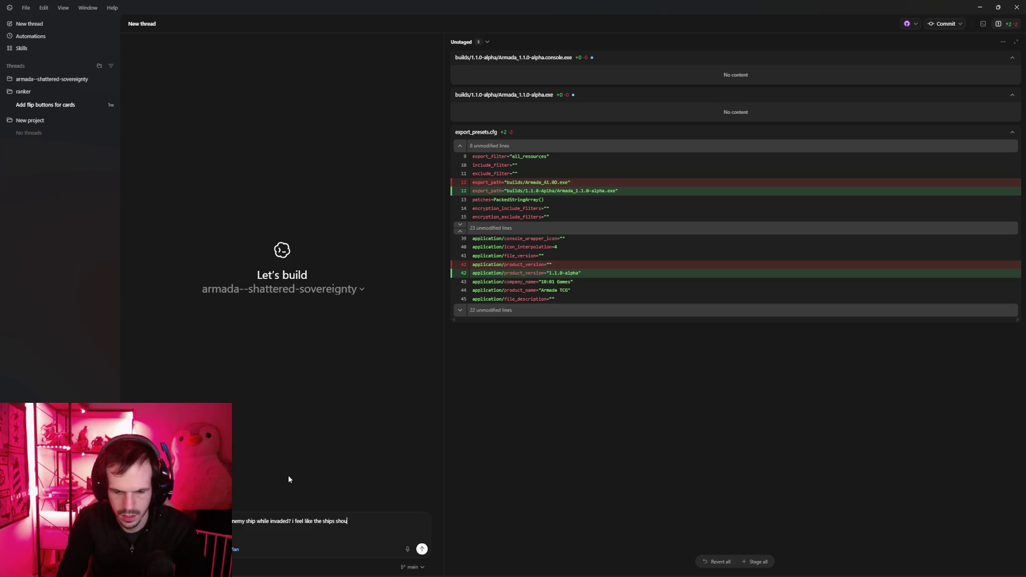
pyautogui.write('ld still go t')
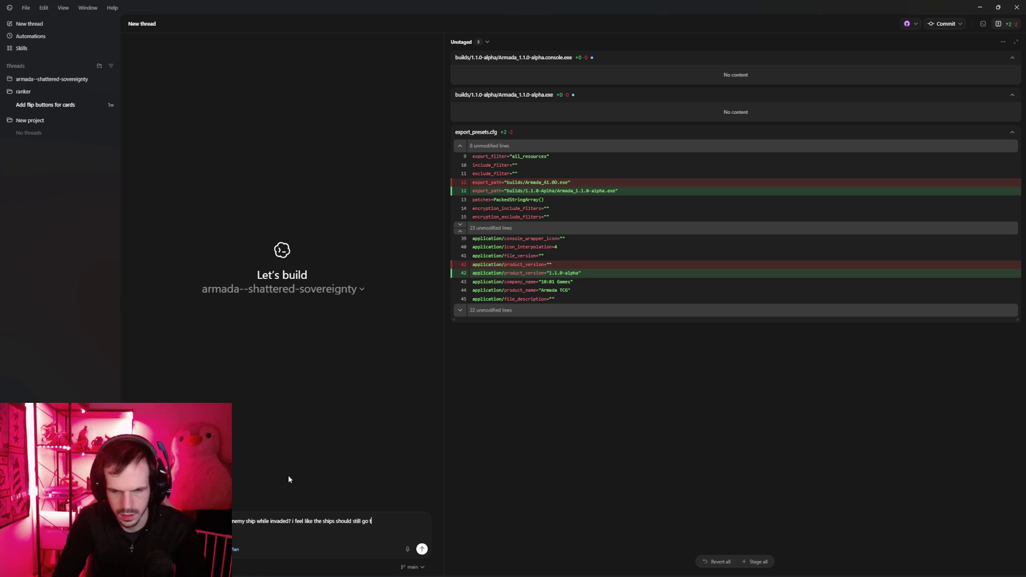
pyautogui.write('o the boarded se')
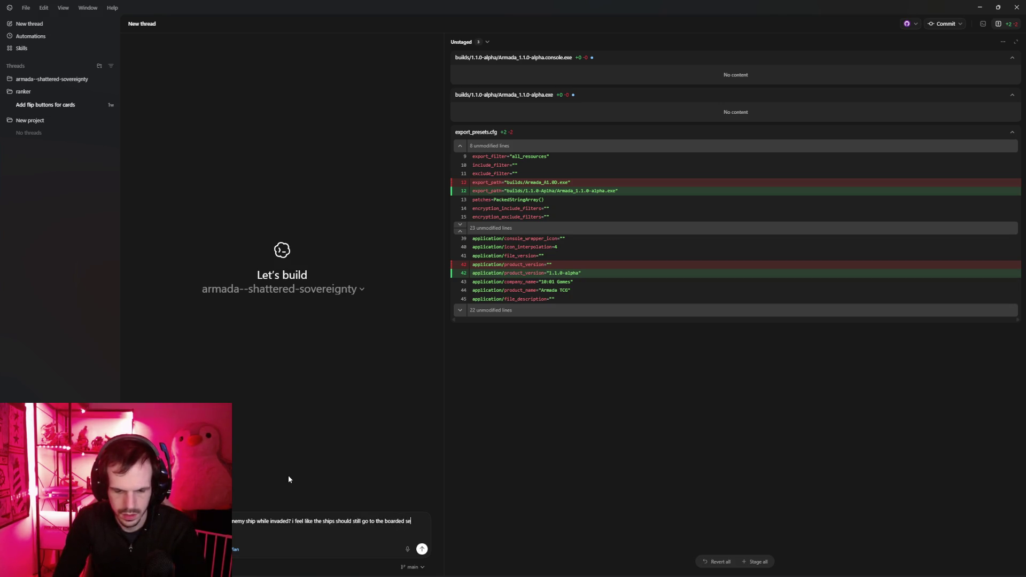
pyautogui.write('ction')
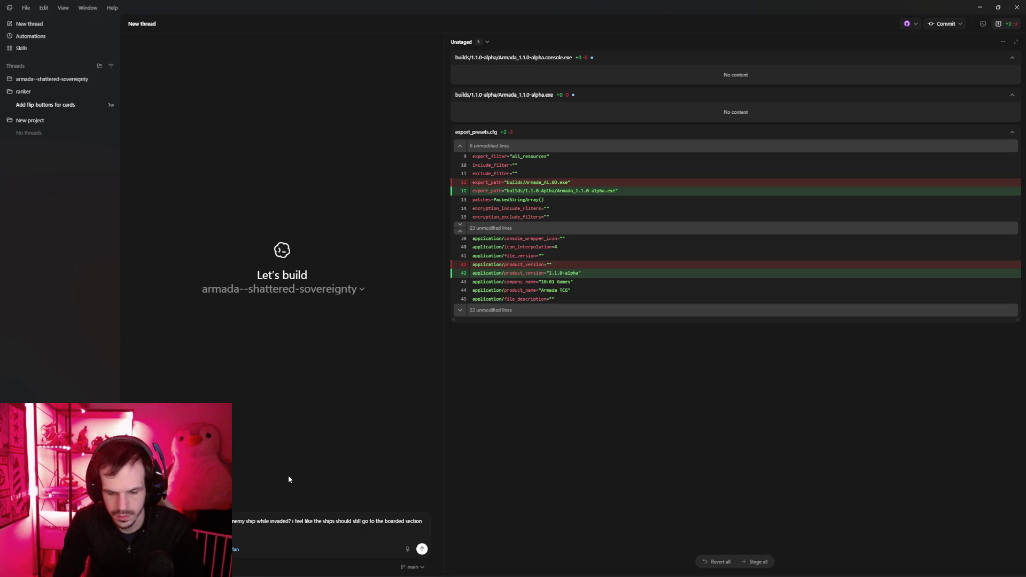
pyautogui.write('t when the boarding action is complete. what')
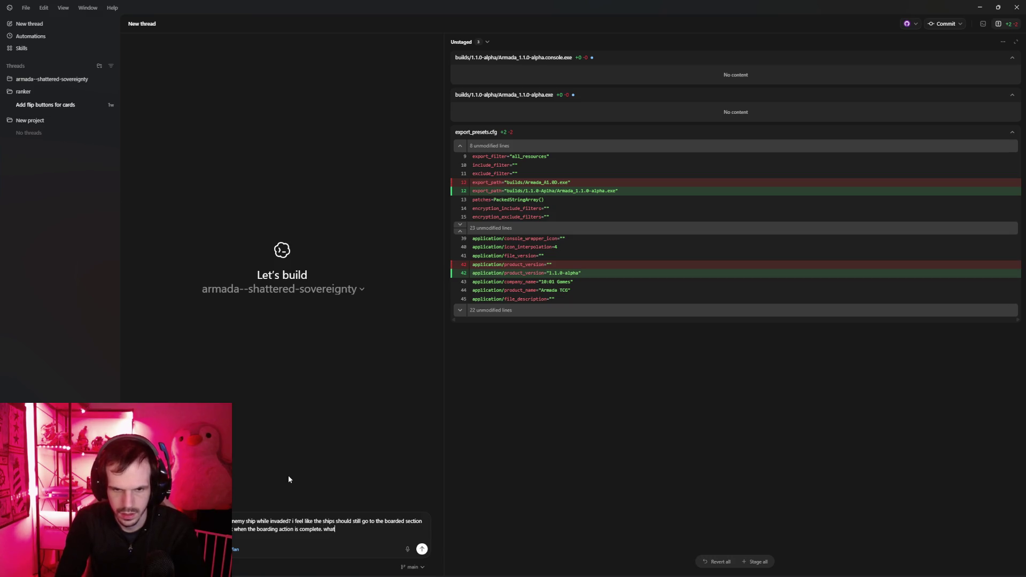
pyautogui.write(' do you think?')
pyautogui.press('Return')
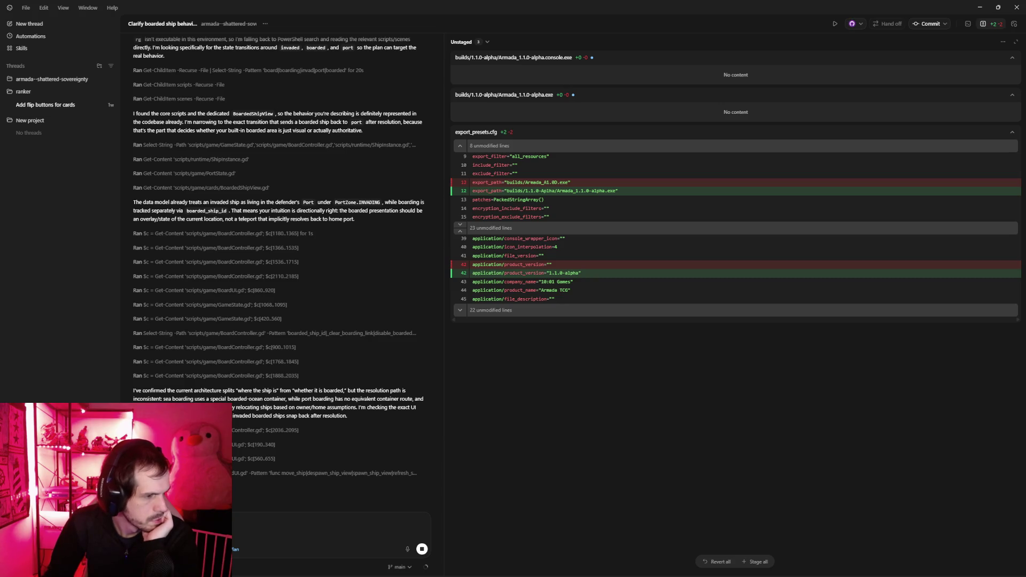
# Minimize Codex to the desktop while the agent researches the boarding code.
pyautogui.press('super+d')
pyautogui.press('super+d')
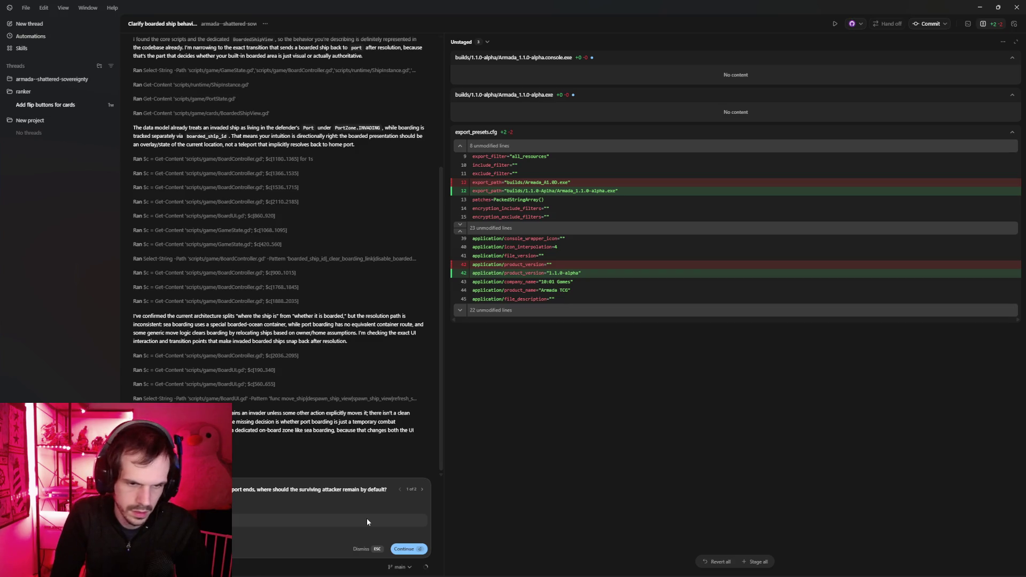
# Answer both clarifying questions about where the surviving attacker remains after boarding.
pyautogui.click(235, 504)
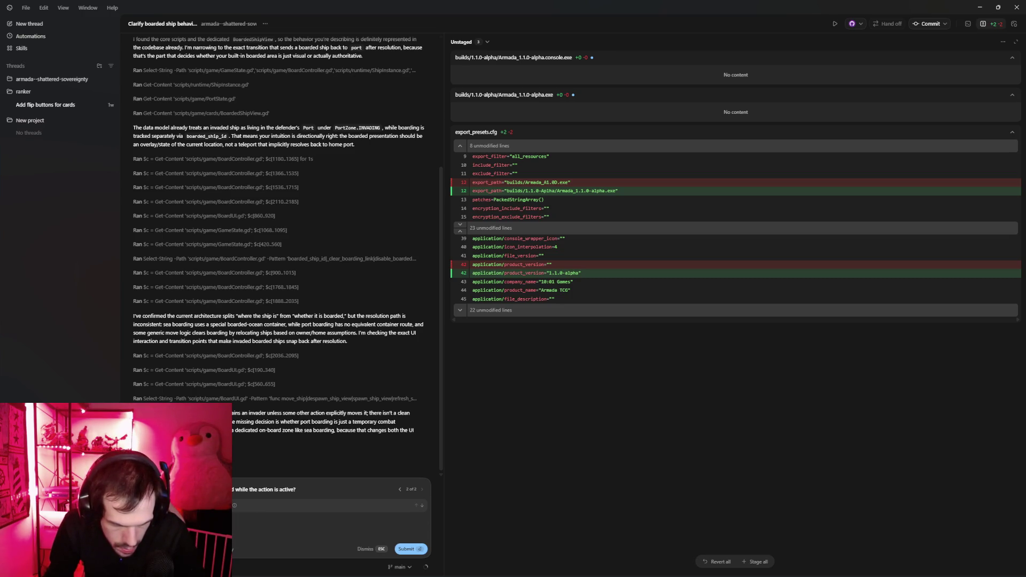
pyautogui.click(259, 534)
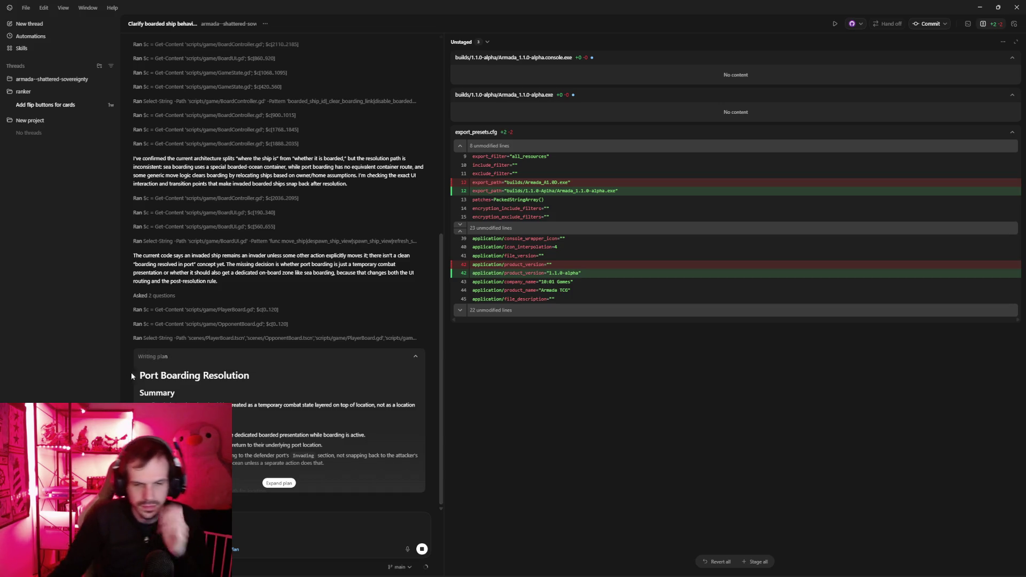
# Read through the Port Boarding Resolution plan in a widened conversation panel.
pyautogui.scroll(3, 247, 428)
pyautogui.scroll(-3, 251, 429)
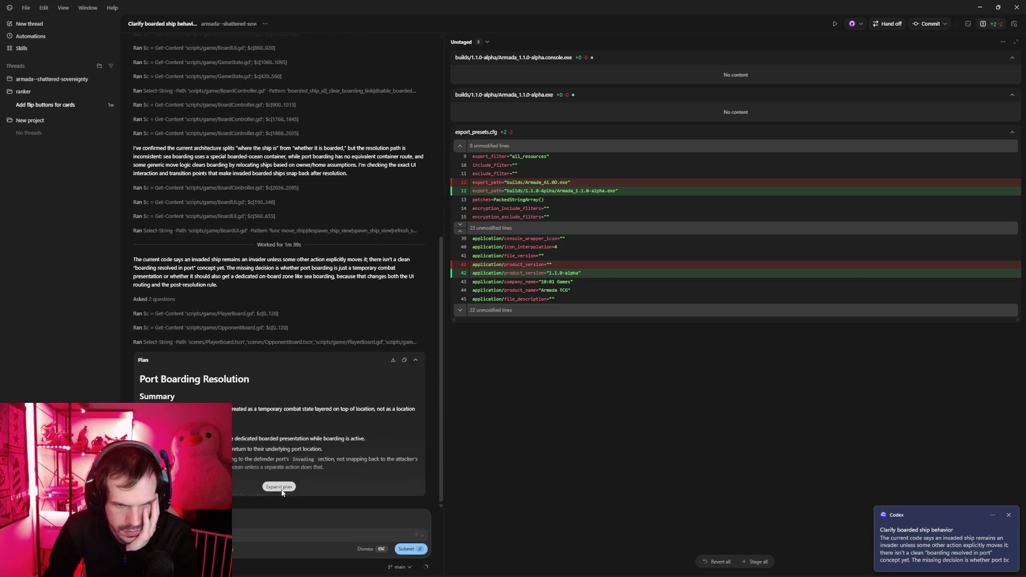
pyautogui.scroll(-8, 300, 453)
pyautogui.scroll(3, 297, 351)
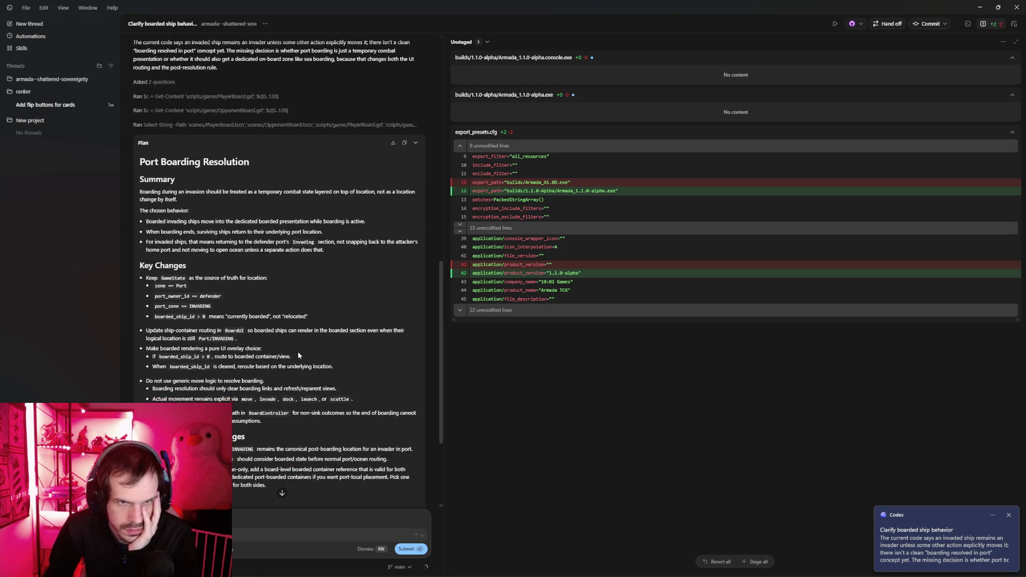
pyautogui.scroll(-3, 297, 351)
pyautogui.click(444, 246)
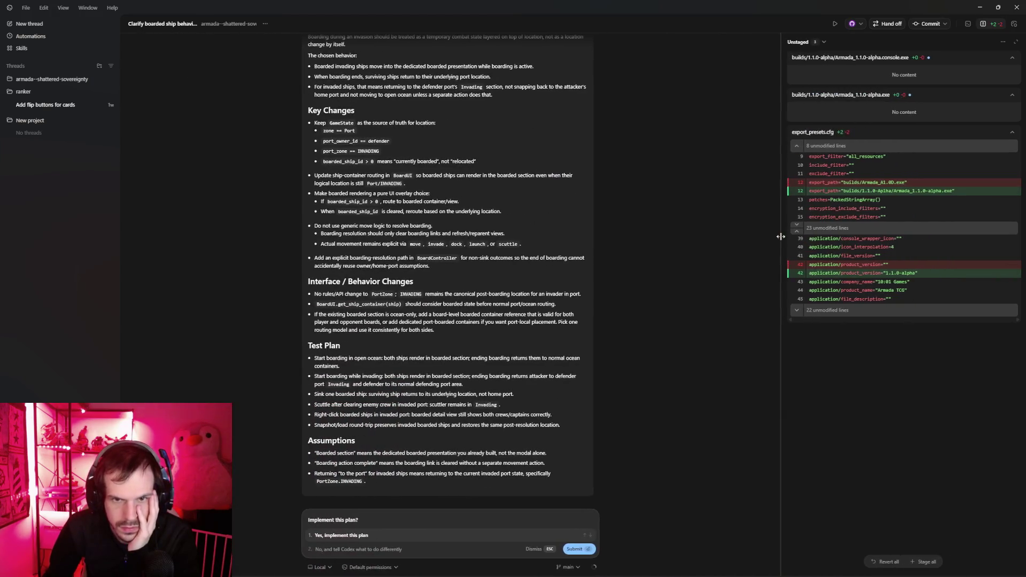
pyautogui.scroll(5, 629, 244)
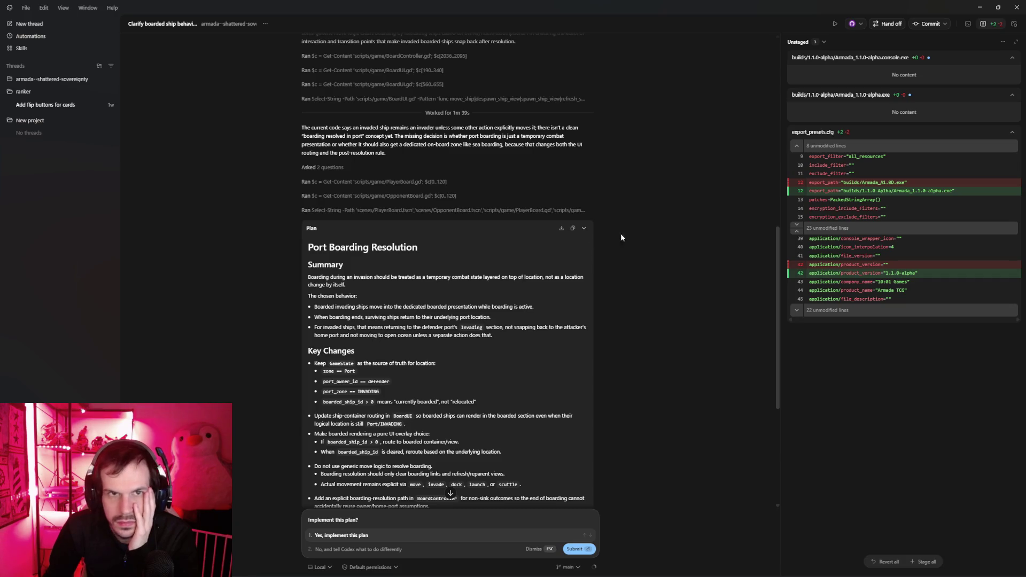
pyautogui.scroll(-1, 604, 216)
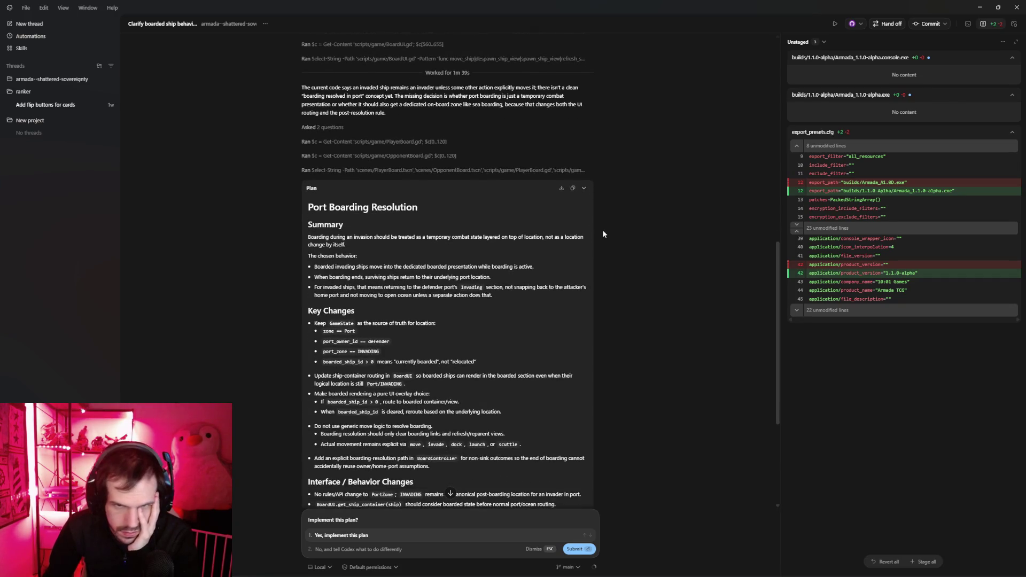
# Widen the diff view, finish reviewing the plan, and approve 'Yes, implement this plan'.
pyautogui.moveTo(779, 210); pyautogui.dragTo(481, 233)
pyautogui.scroll(-1, 403, 223)
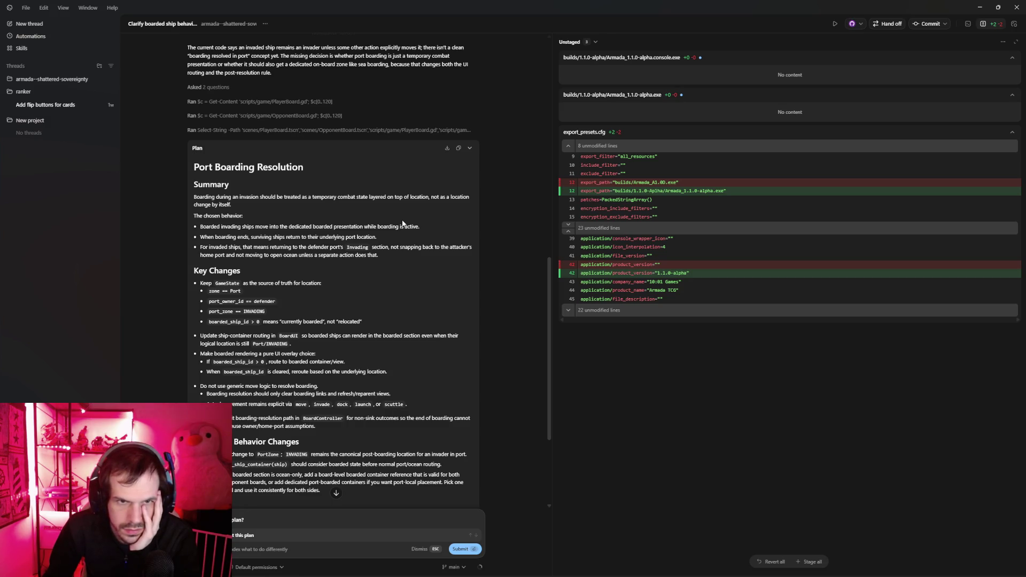
pyautogui.scroll(-1, 403, 223)
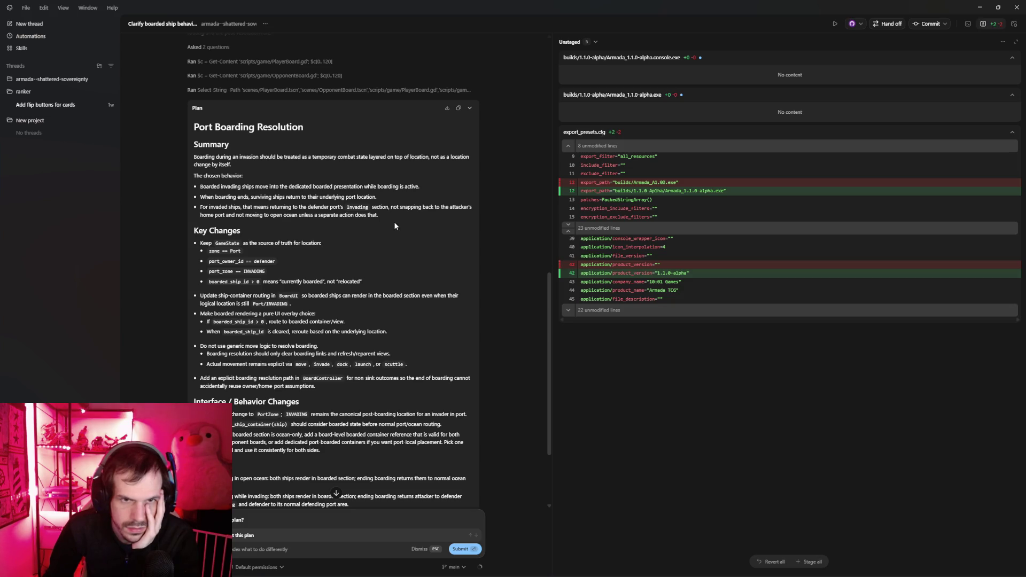
pyautogui.scroll(-1, 394, 227)
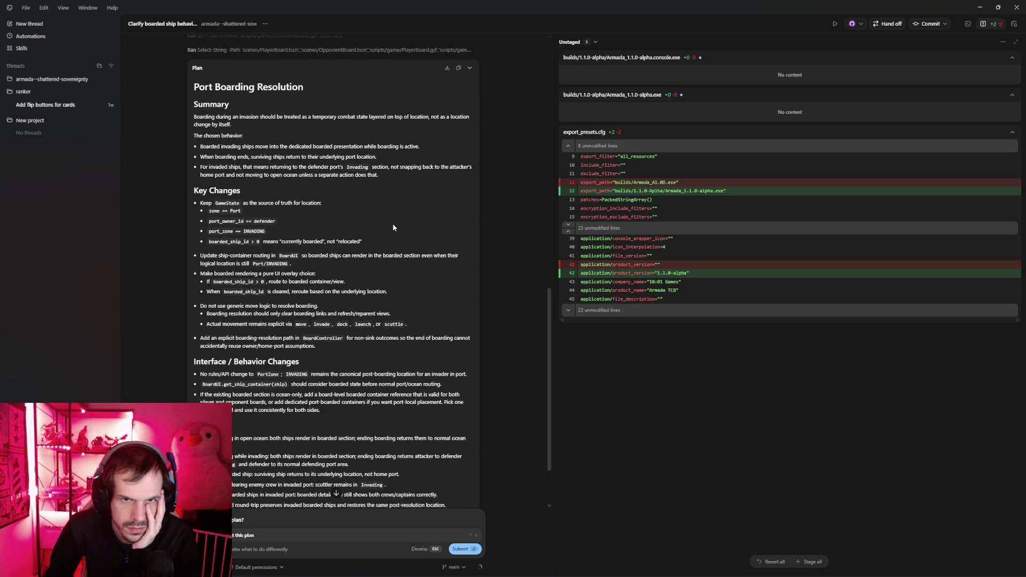
pyautogui.scroll(1, 394, 227)
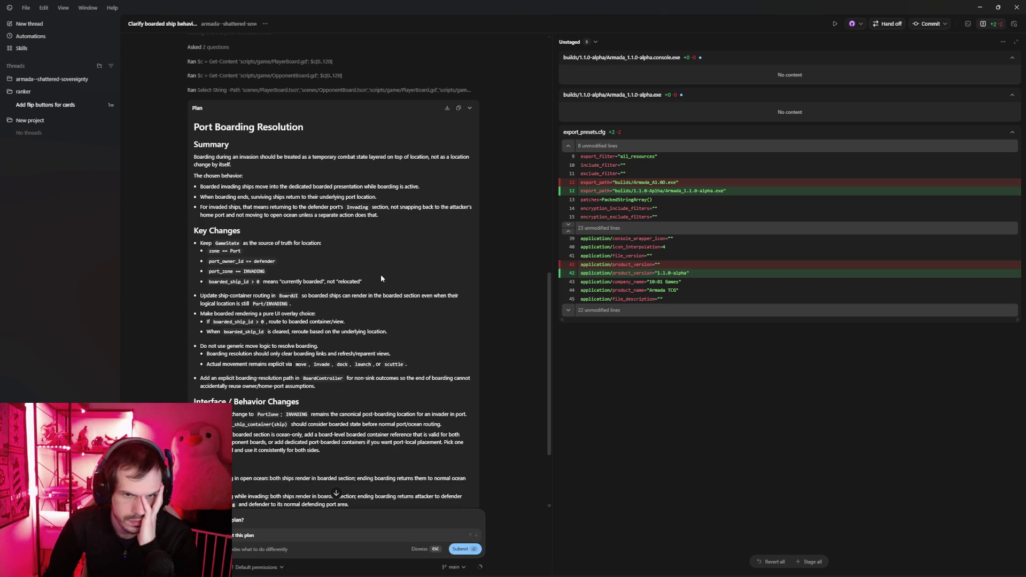
pyautogui.scroll(1, 381, 278)
pyautogui.scroll(-2, 381, 278)
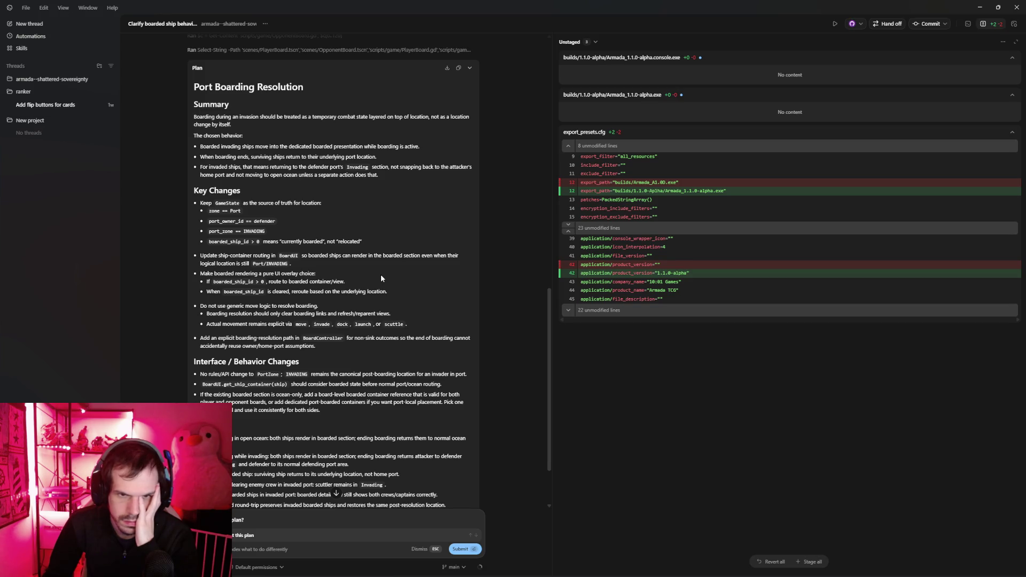
pyautogui.scroll(-3, 381, 278)
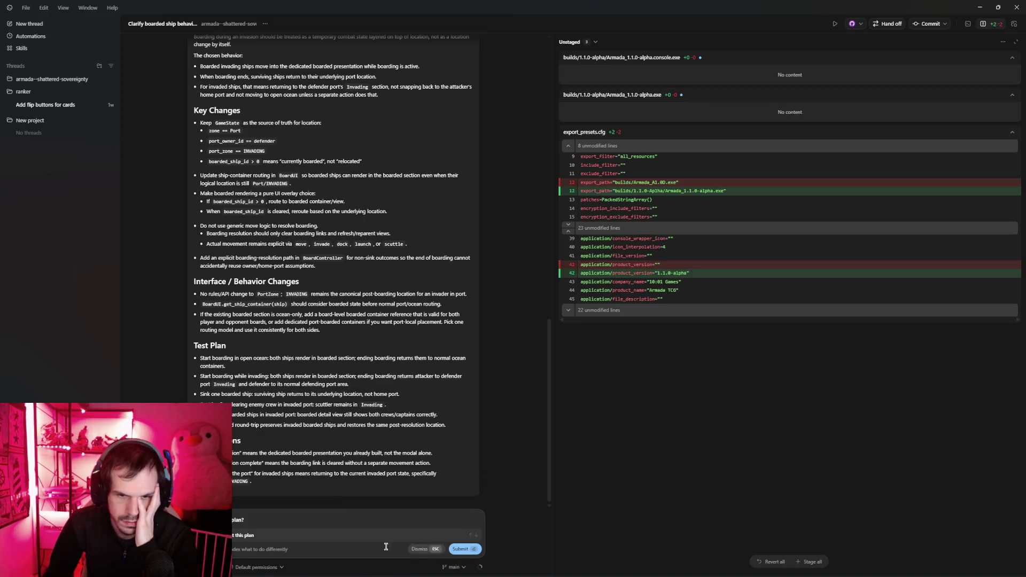
pyautogui.click(247, 536)
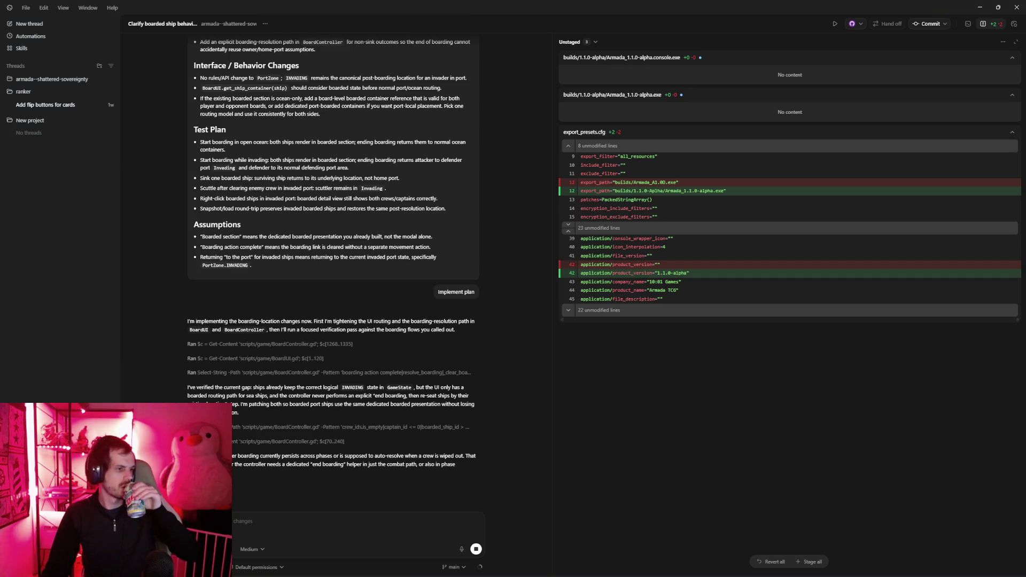
# Hide and restore the Codex window twice with Win+D while implementation finishes.
pyautogui.press('super+d')
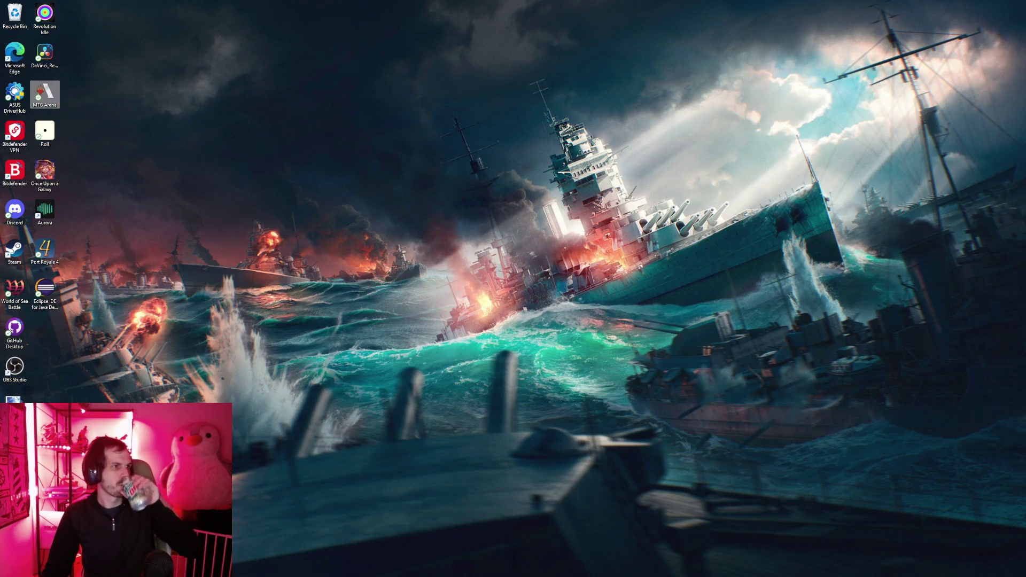
pyautogui.press('super+d')
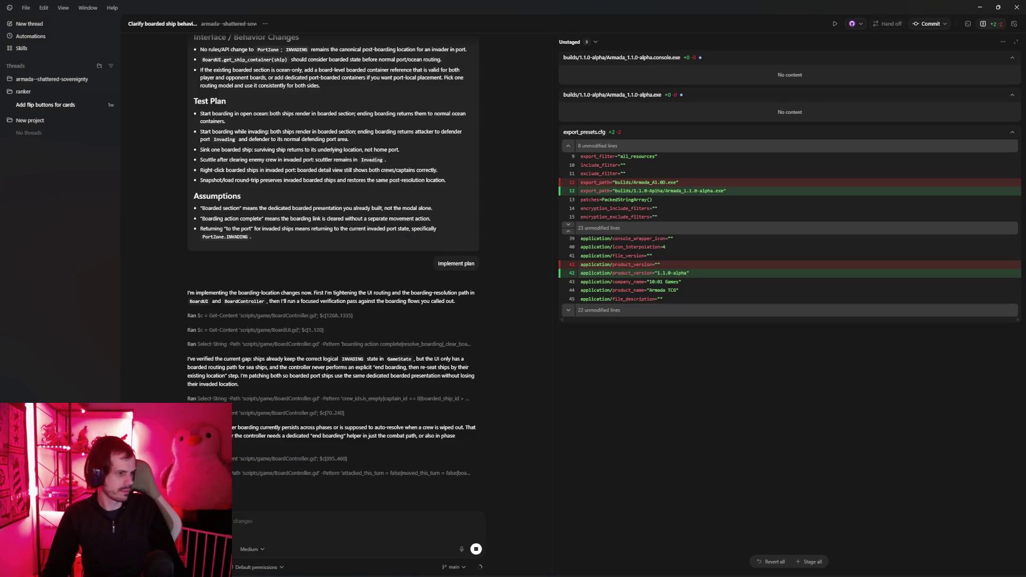
pyautogui.press('super+d')
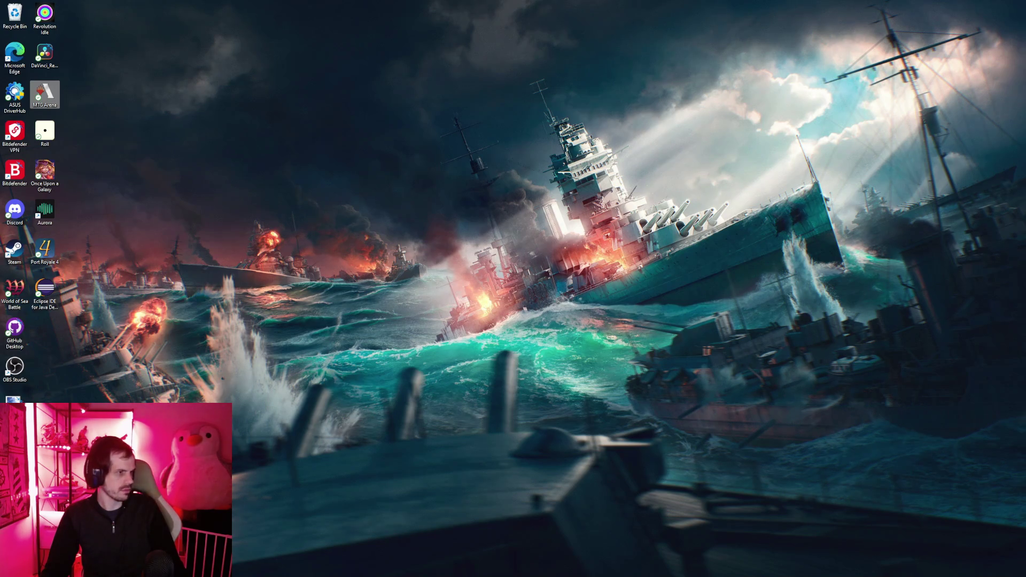
pyautogui.press('super+d')
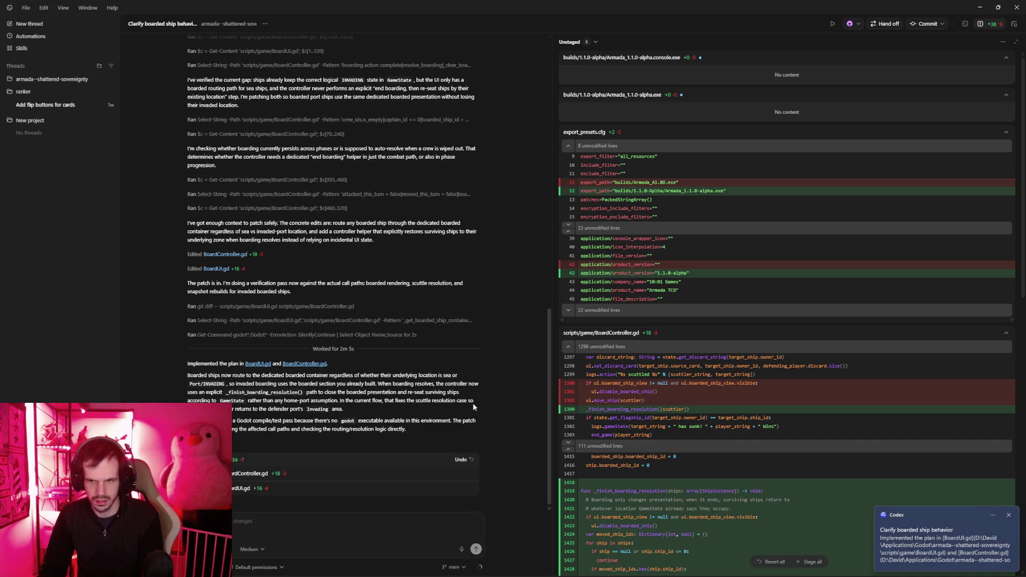
# Draft a follow-up asking to keep an object selected after an action if it still has valid actions.
pyautogui.scroll(-15, 832, 515)
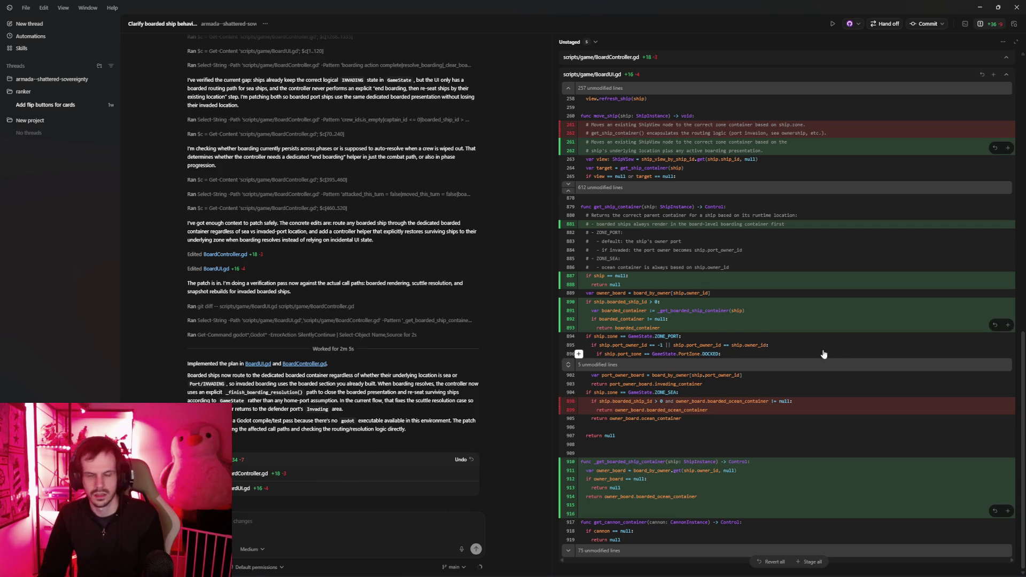
pyautogui.write('ok')
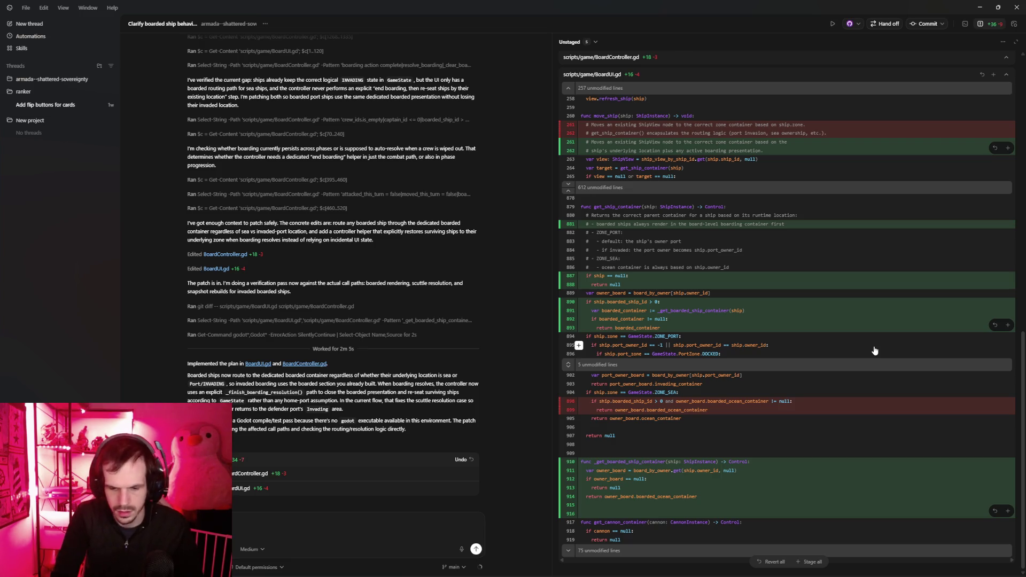
pyautogui.write('ress,')
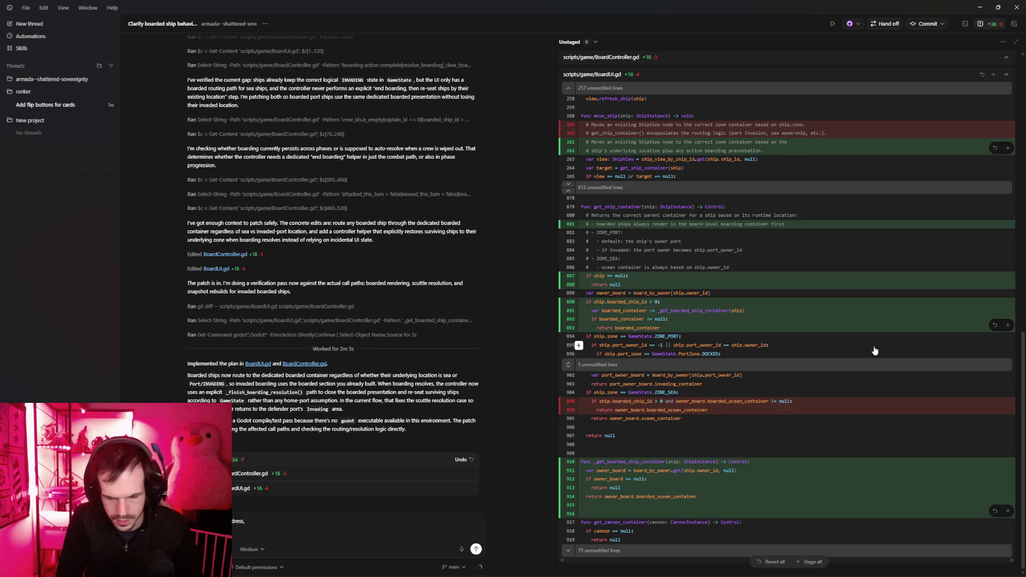
pyautogui.write(' often wh')
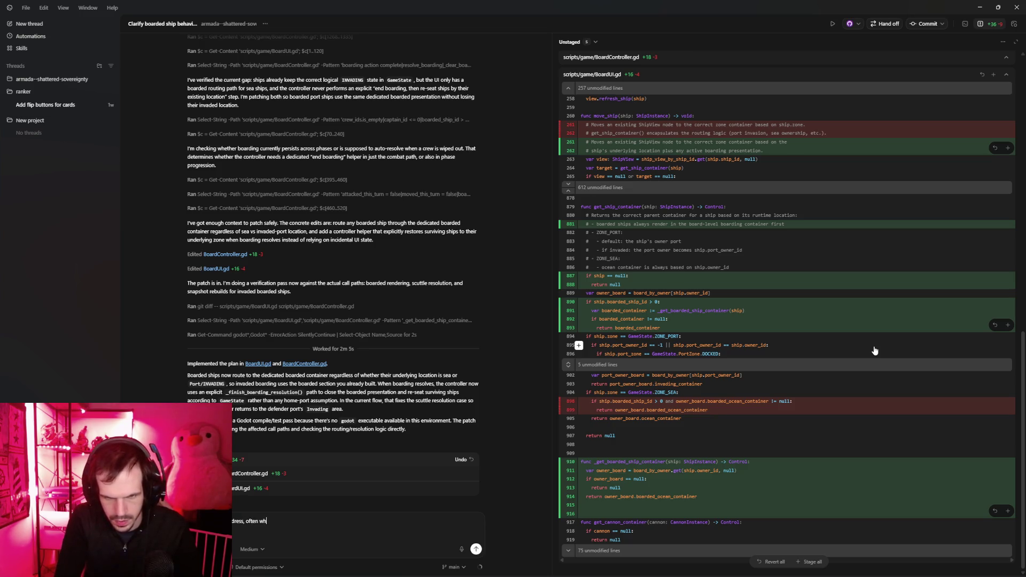
pyautogui.write('en you se')
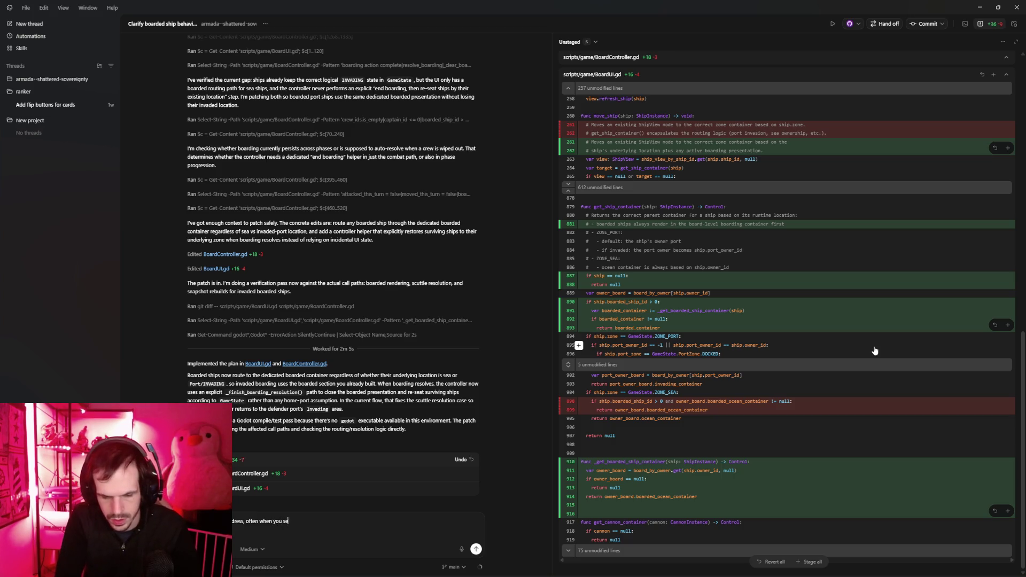
pyautogui.write('lect an ')
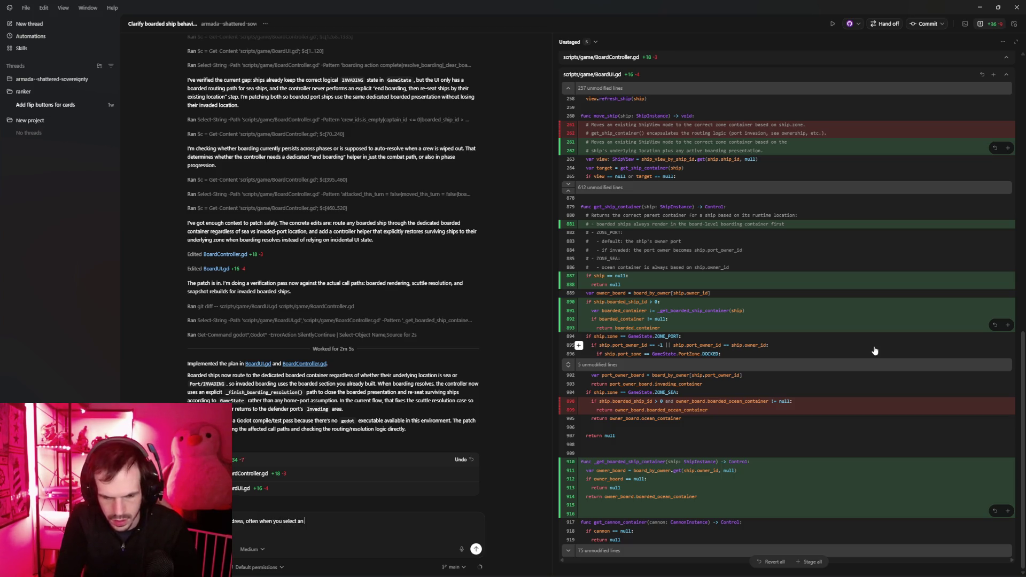
pyautogui.write('object and perfor')
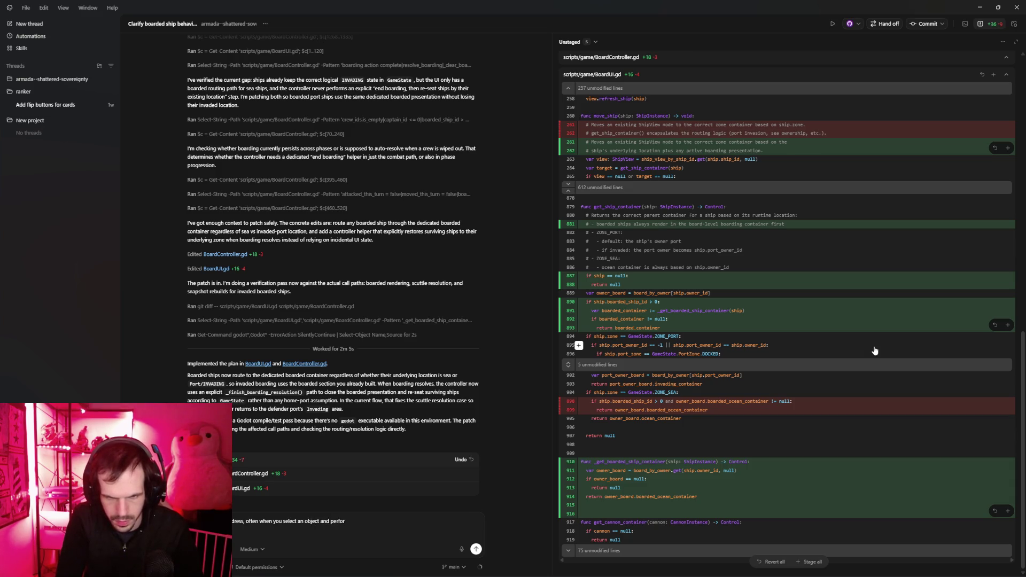
pyautogui.write('m an action i')
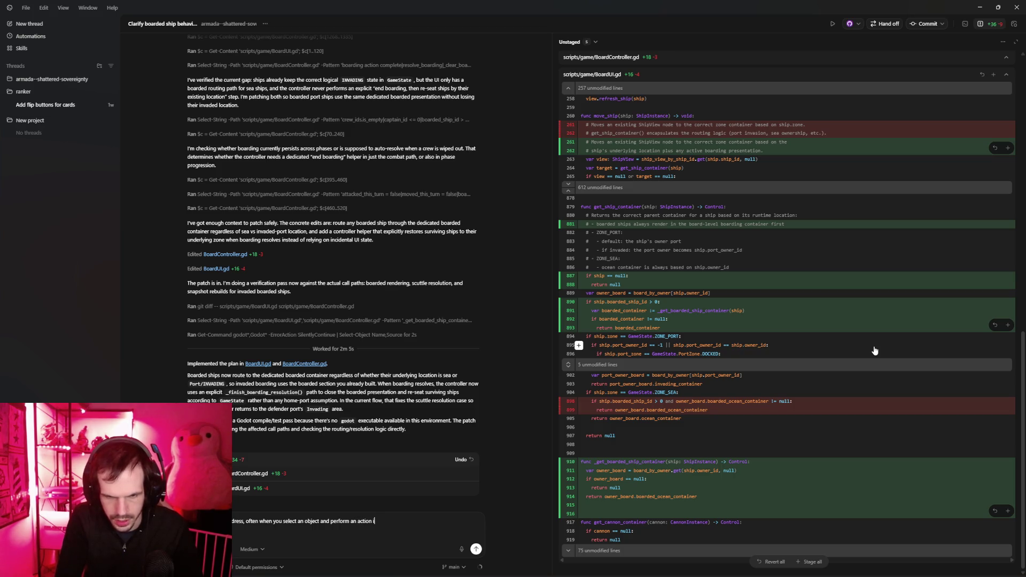
pyautogui.write('t deselec')
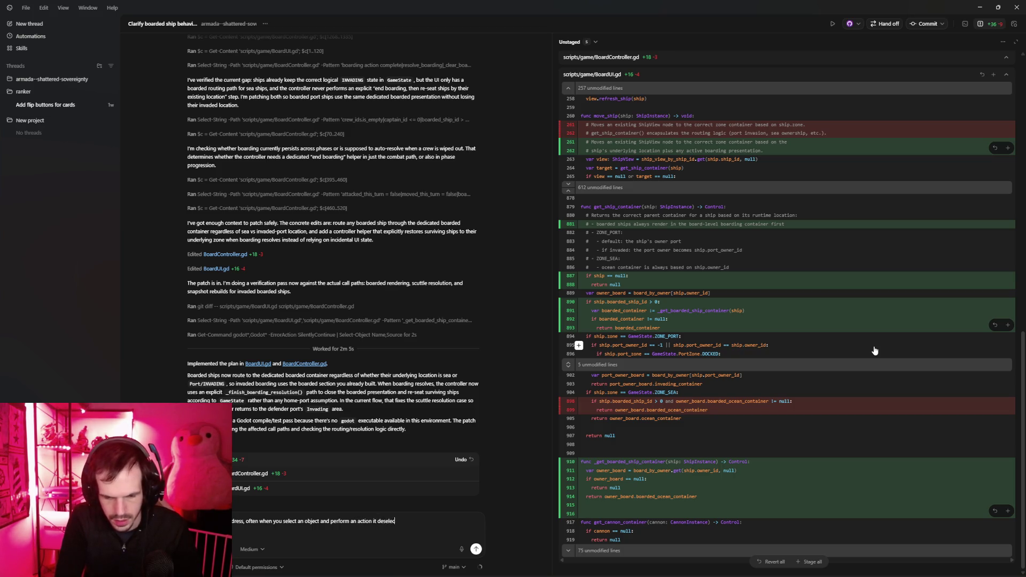
pyautogui.write('ts erything')
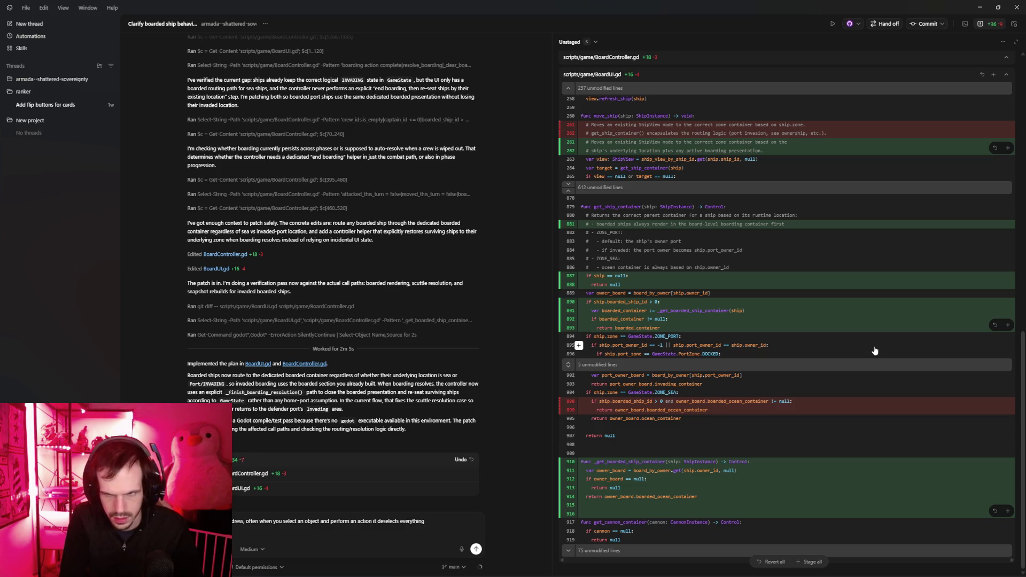
pyautogui.write('can we keep the')
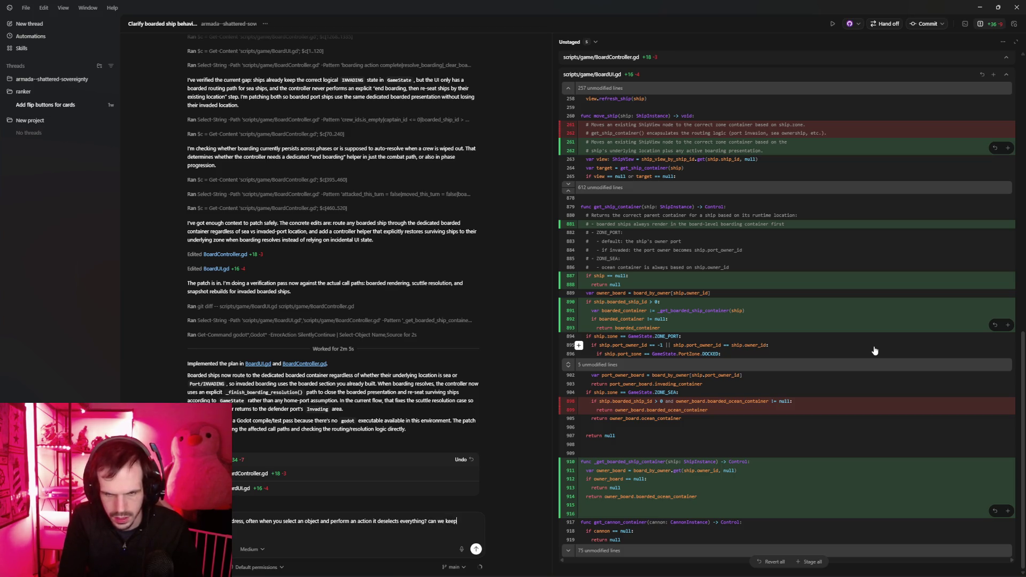
pyautogui.write(' last')
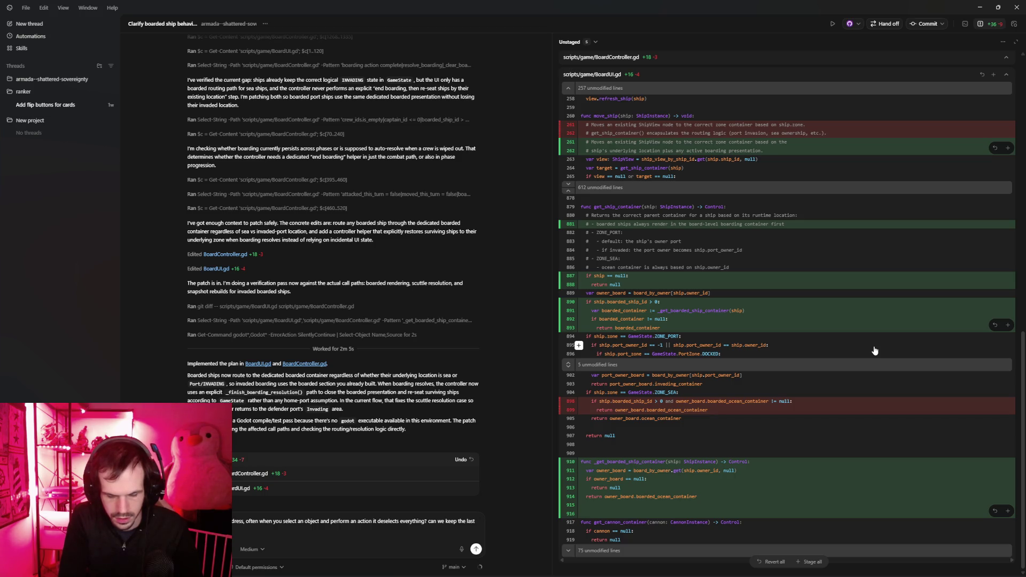
pyautogui.write('ill has')
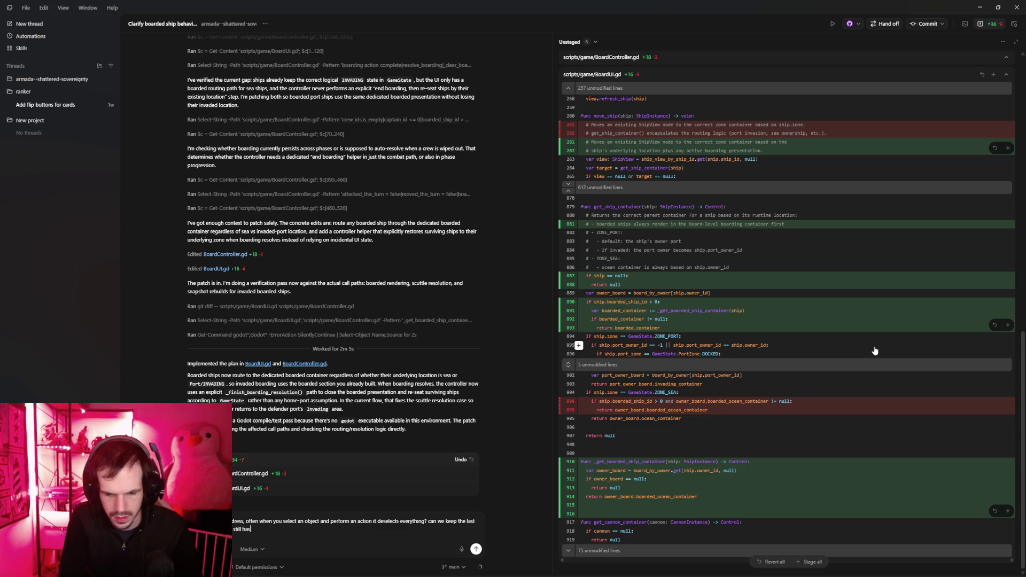
pyautogui.write(' valid actions?')
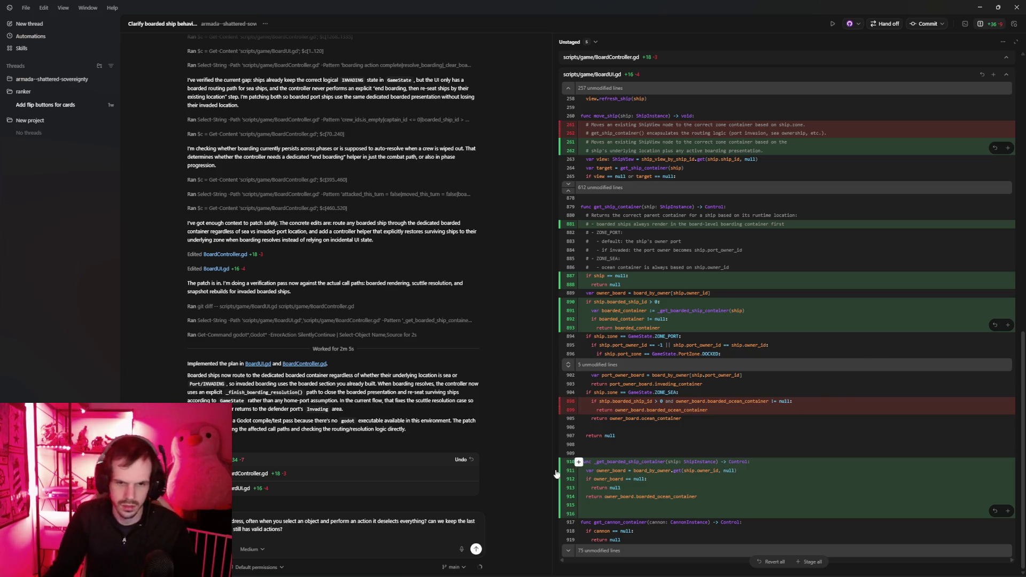
# Reword it to 'highlight', 'unhighlights' and 'highlighted', then send the follow-up.
pyautogui.doubleClick(291, 521)
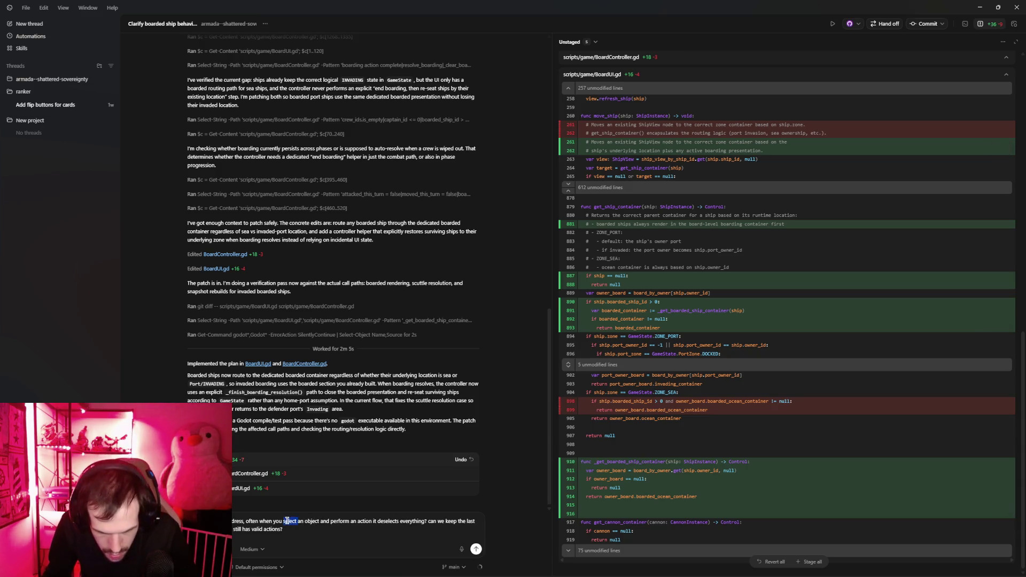
pyautogui.write('highlighy')
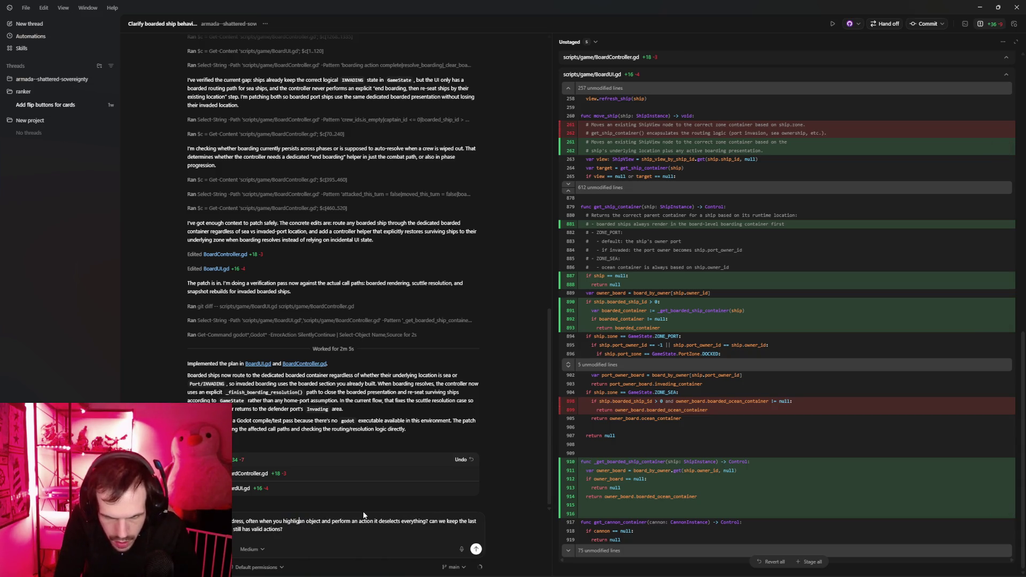
pyautogui.press('BackSpace')
pyautogui.press('BackSpace')
pyautogui.write('t')
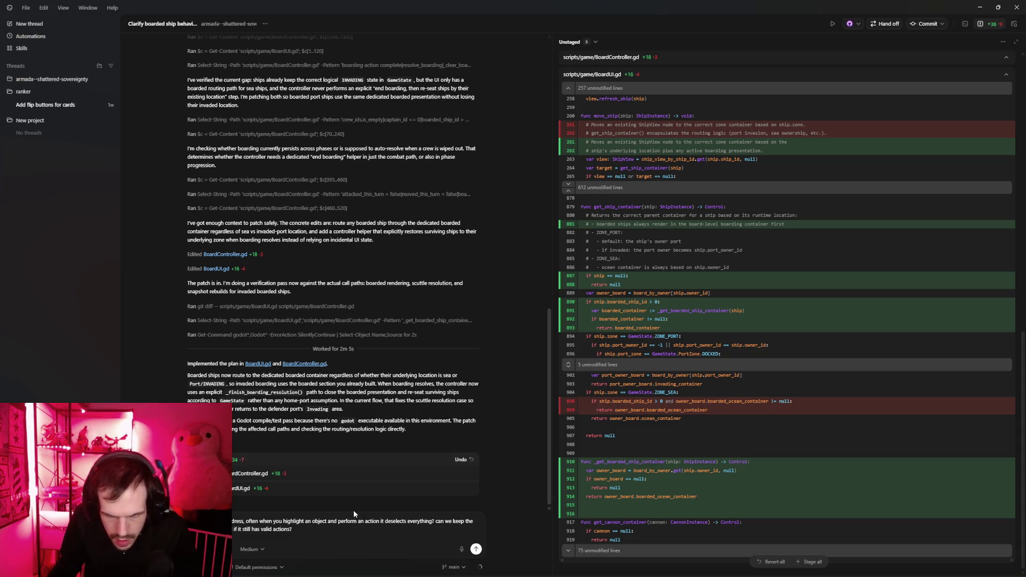
pyautogui.doubleClick(396, 521)
pyautogui.press('BackSpace')
pyautogui.press('BackSpace')
pyautogui.write('unhighlights')
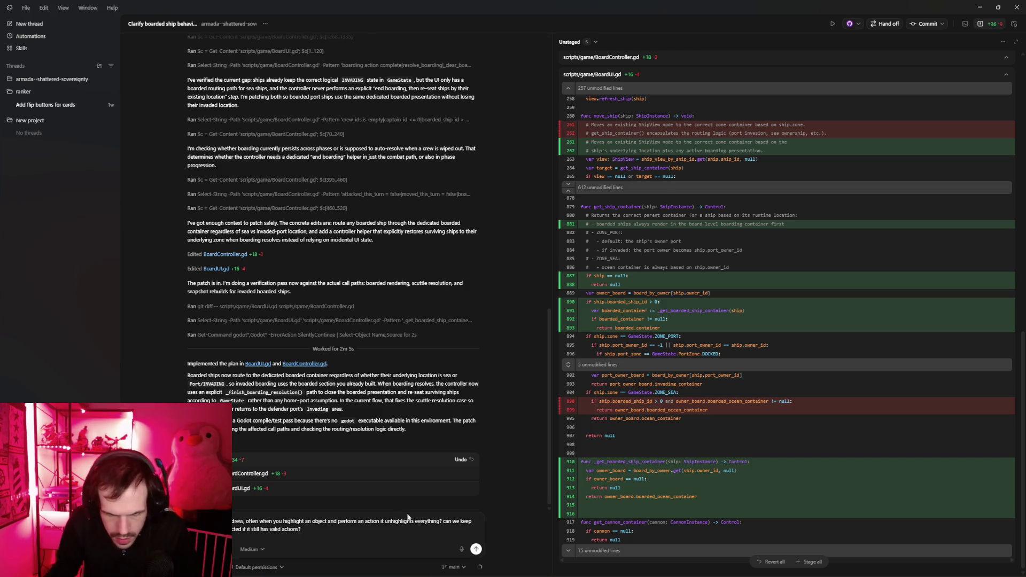
pyautogui.doubleClick(237, 530)
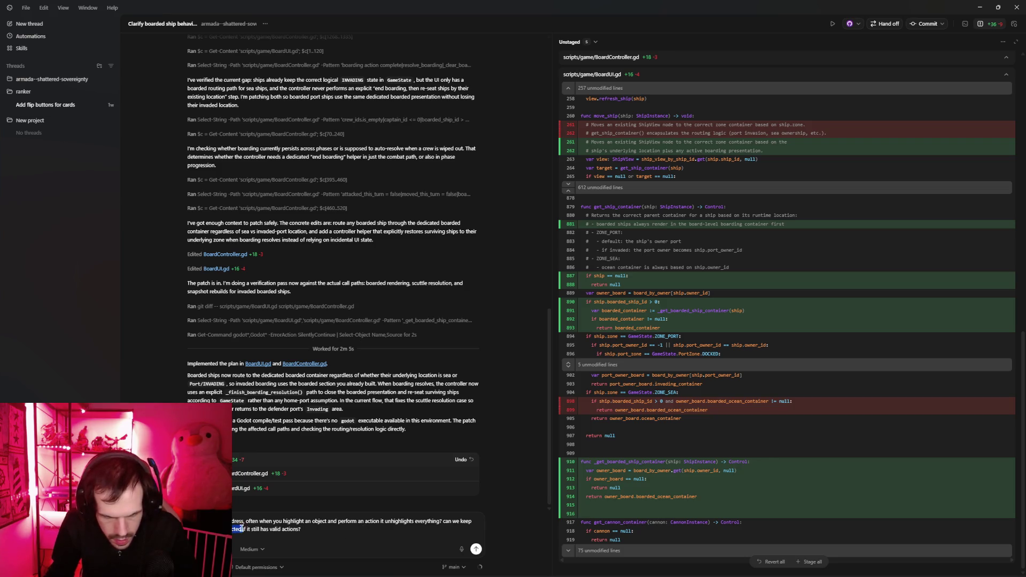
pyautogui.write('highlighted')
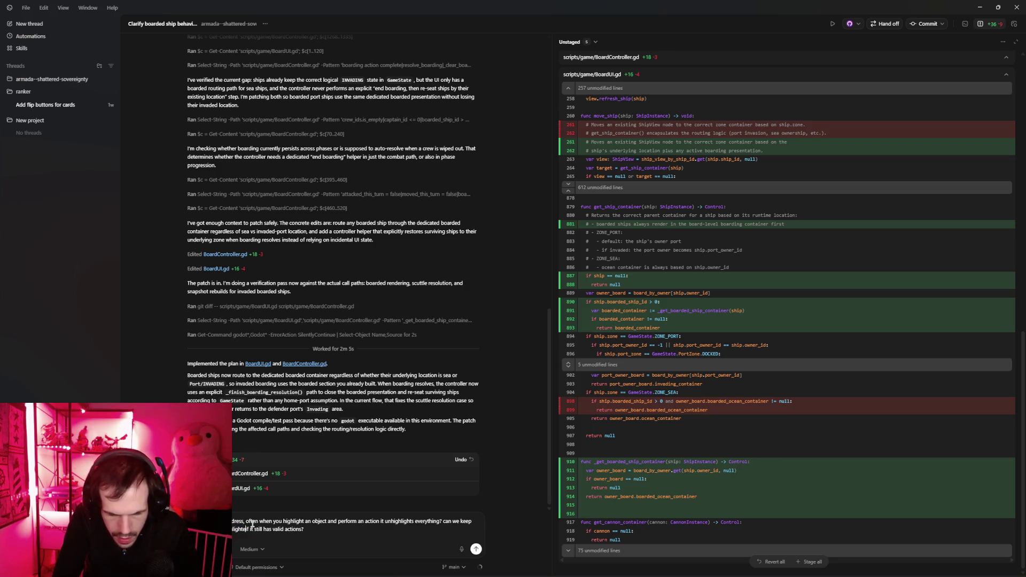
pyautogui.click(476, 549)
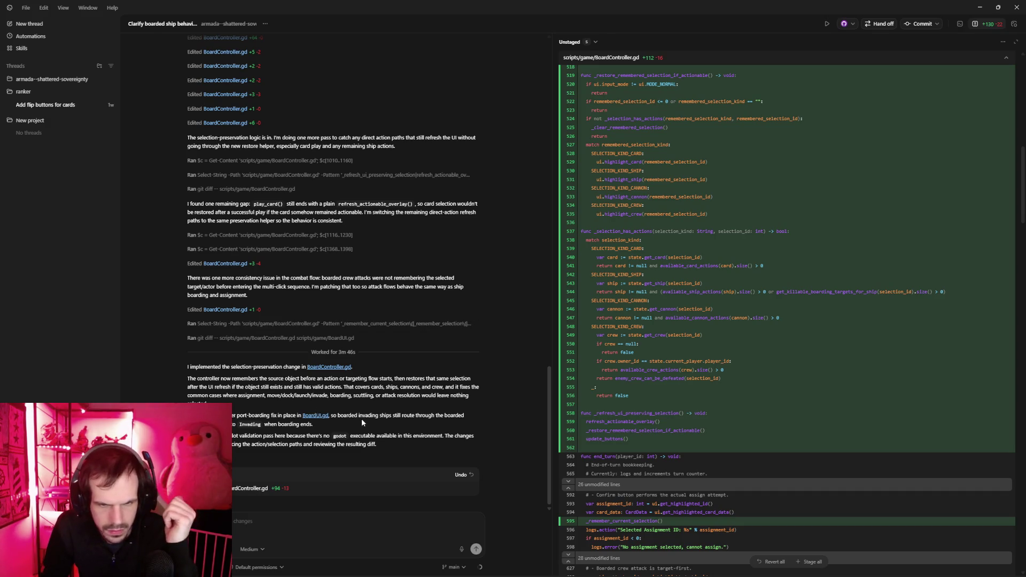
# Commit all changes to main with an autogenerated message.
pyautogui.click(920, 24)
pyautogui.moveTo(840, 557)
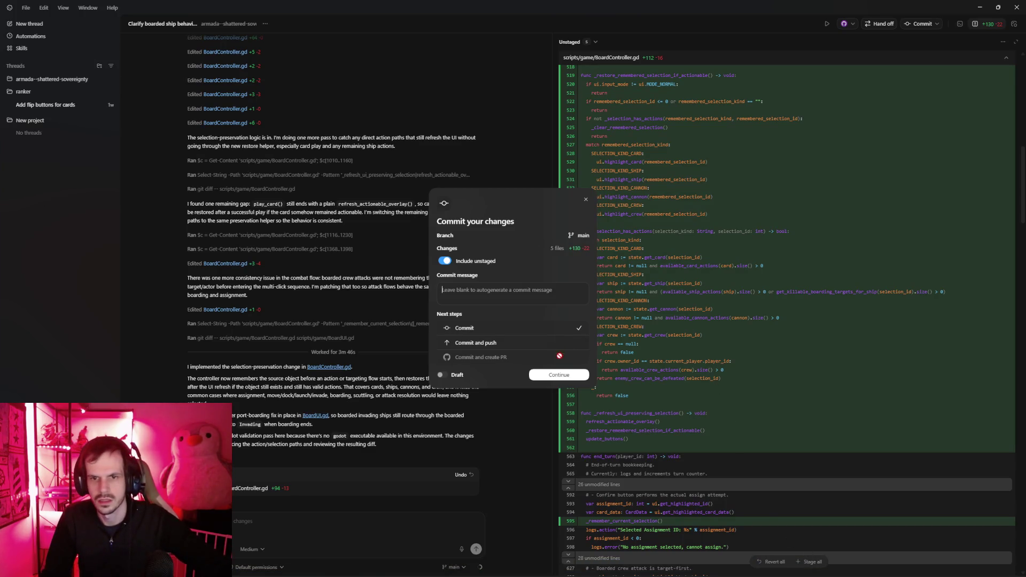
pyautogui.click(561, 376)
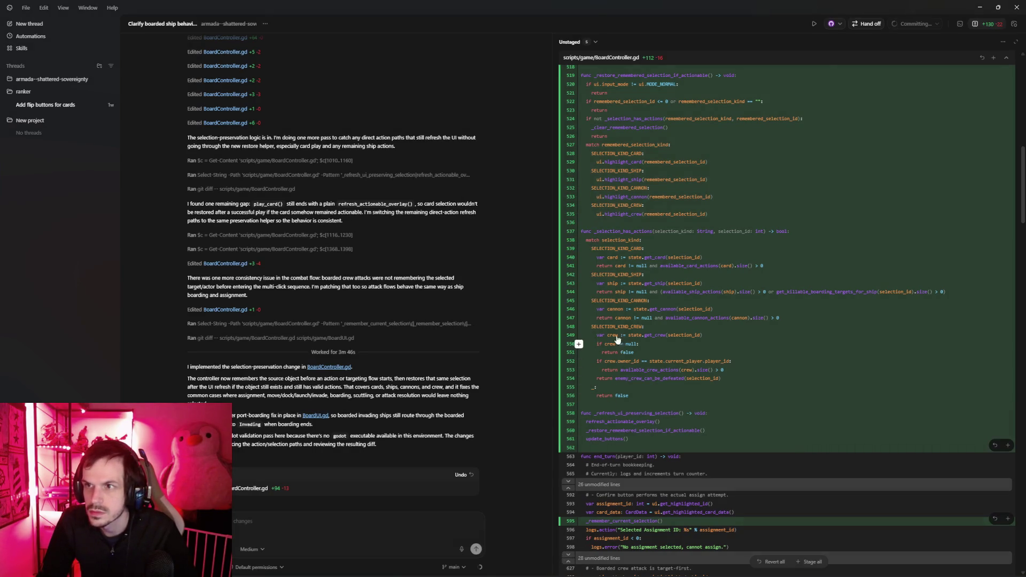
# Confirm no unstaged changes remain, then switch to the Godot editor.
pyautogui.scroll(6, 702, 339)
pyautogui.scroll(1, 703, 339)
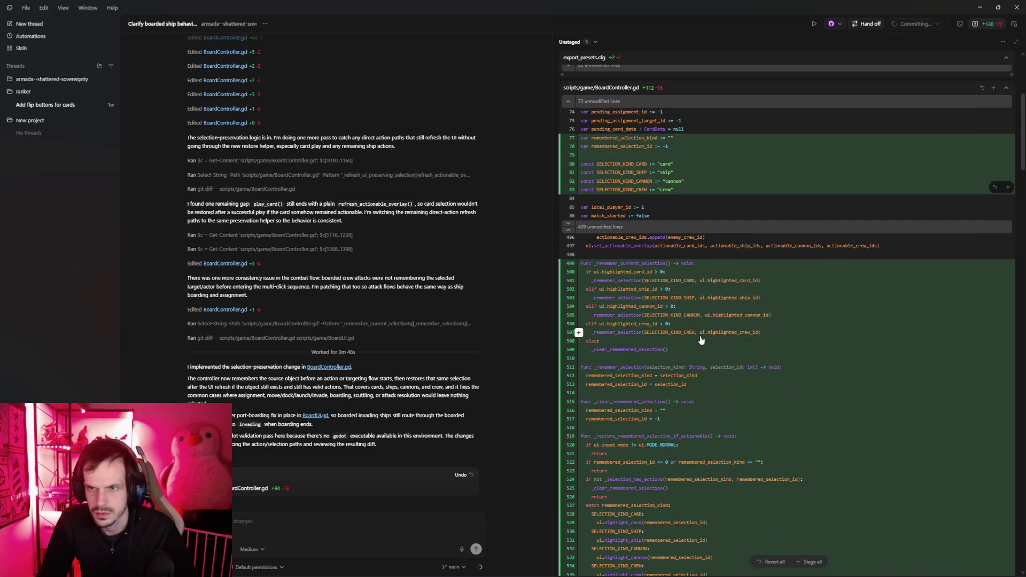
pyautogui.scroll(-1, 697, 340)
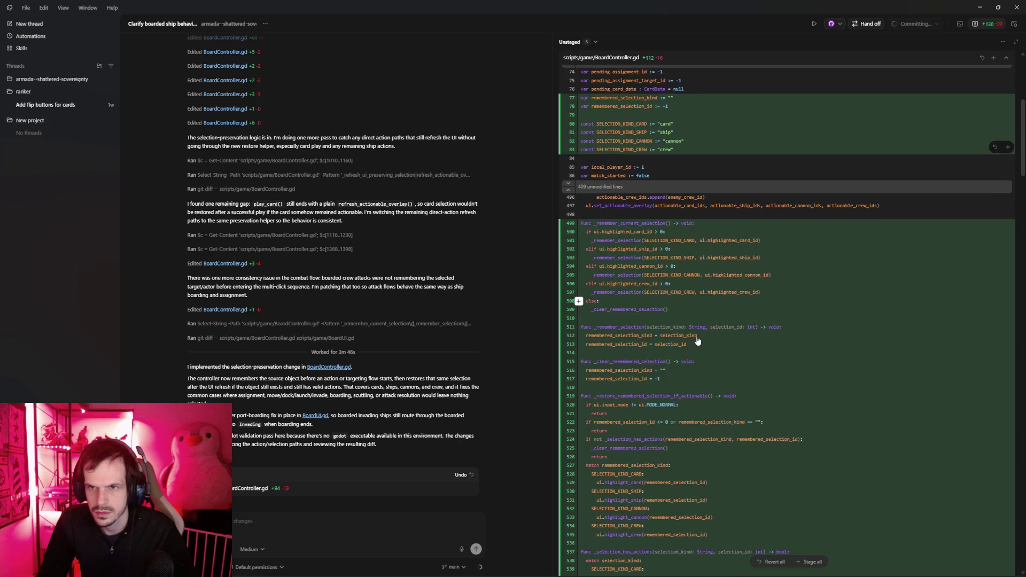
pyautogui.moveTo(312, 574)
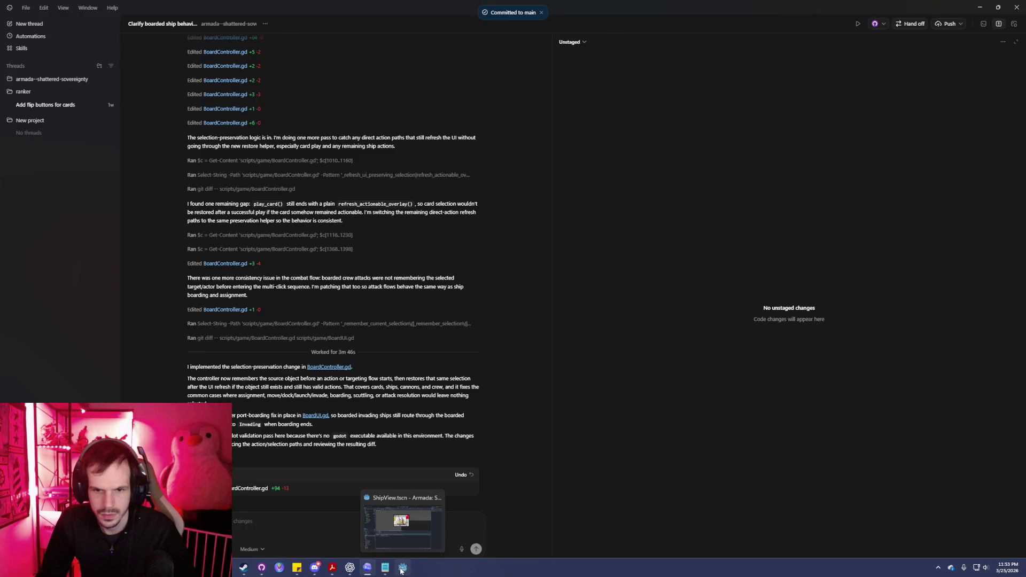
pyautogui.click(402, 568)
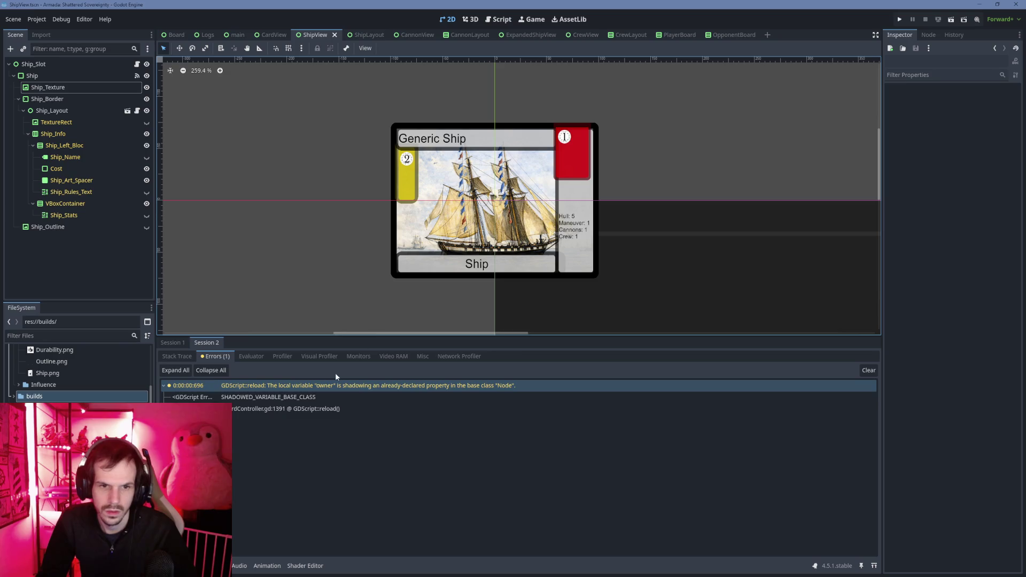
# Inspect the shadowed-variable error and stack traces in both debugger sessions, then run the project.
pyautogui.click(334, 386)
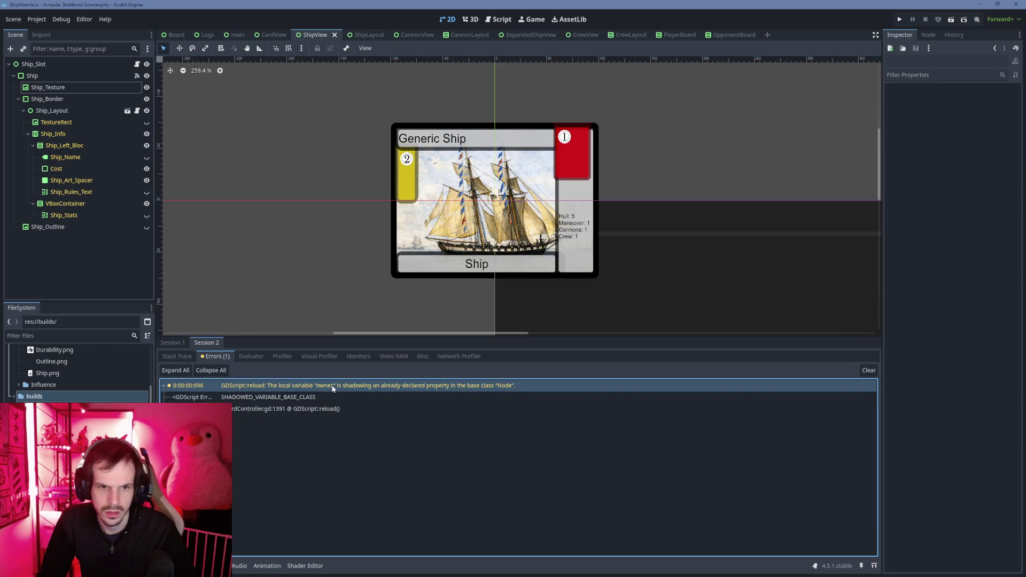
pyautogui.click(180, 345)
pyautogui.click(205, 343)
pyautogui.click(179, 356)
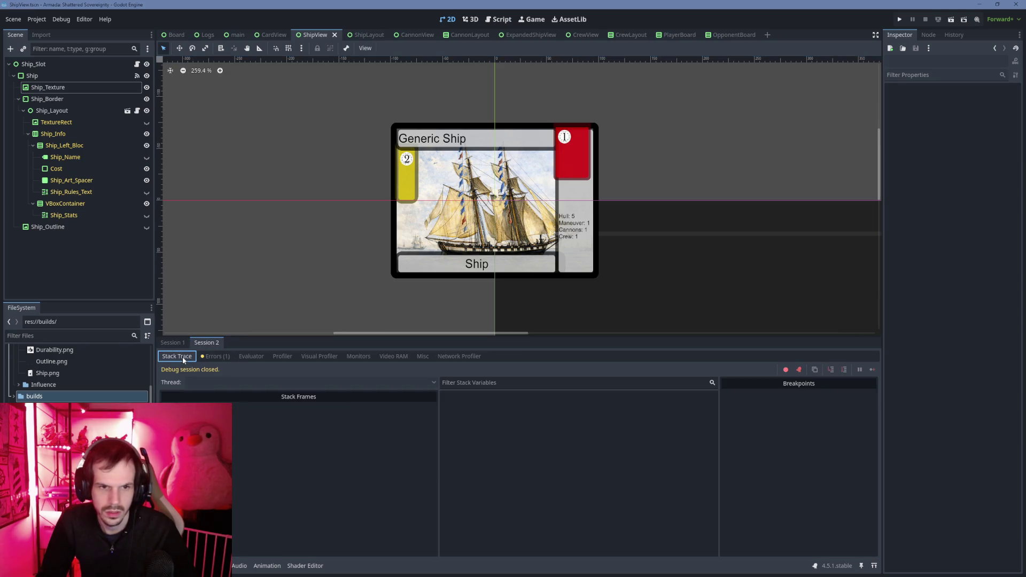
pyautogui.click(176, 344)
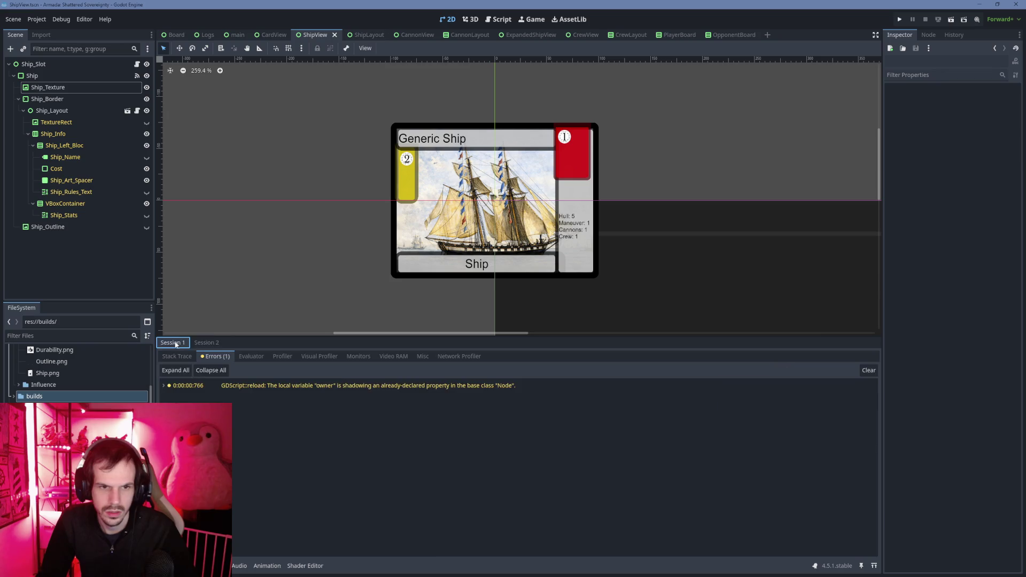
pyautogui.click(899, 19)
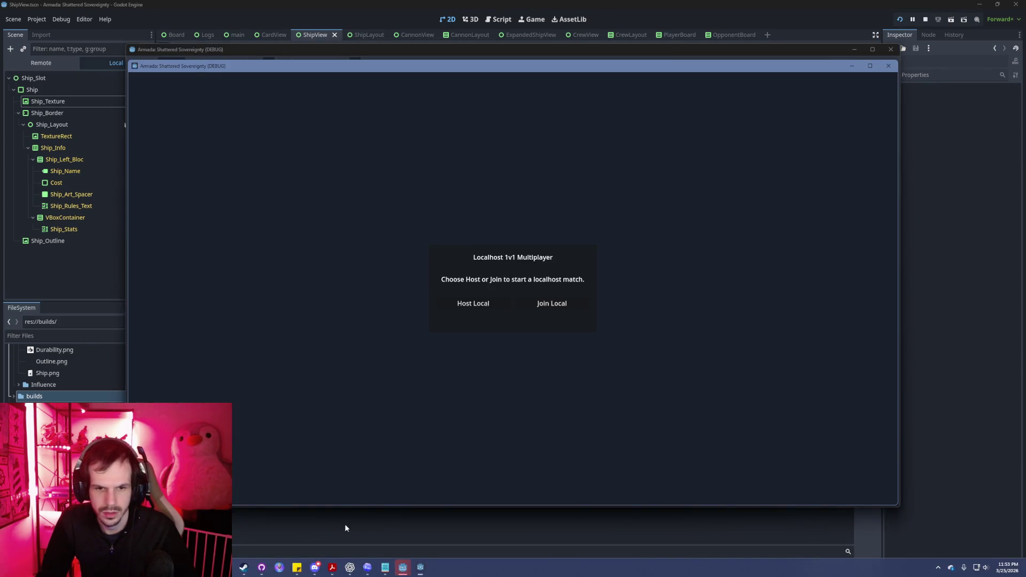
# Get both debug game instances running and bring one game window forward.
pyautogui.click(336, 530)
pyautogui.hotkey('alt', 'Tab')
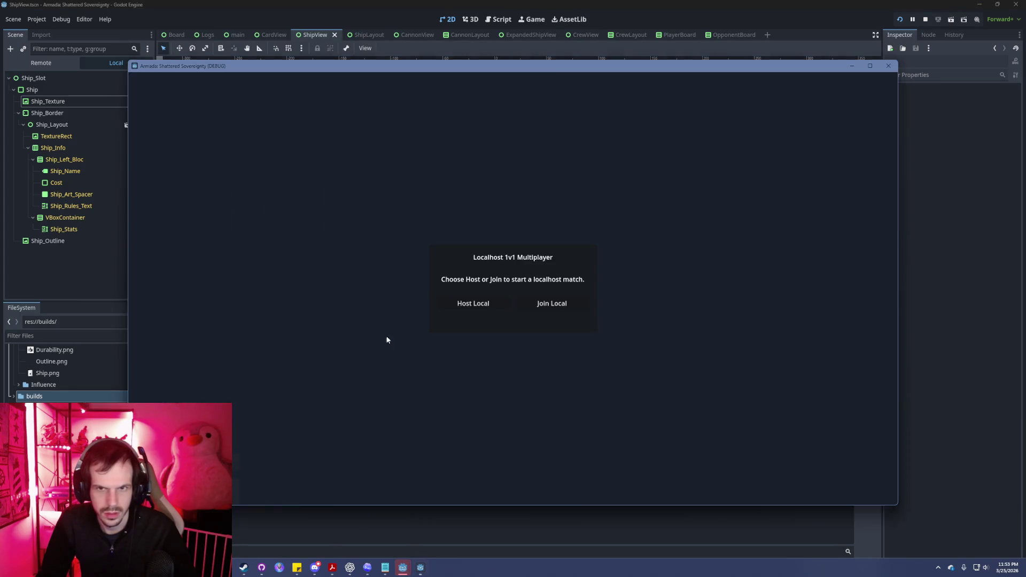
pyautogui.moveTo(588, 4)
pyautogui.mouseDown()
pyautogui.moveTo(652, 18)
pyautogui.moveTo(628, 28)
pyautogui.mouseUp()
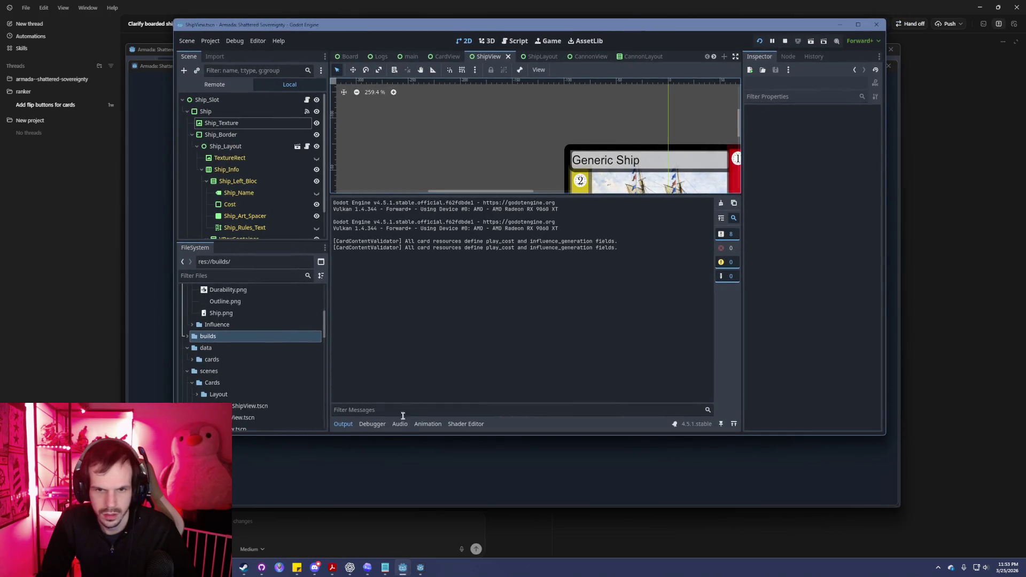
pyautogui.click(384, 424)
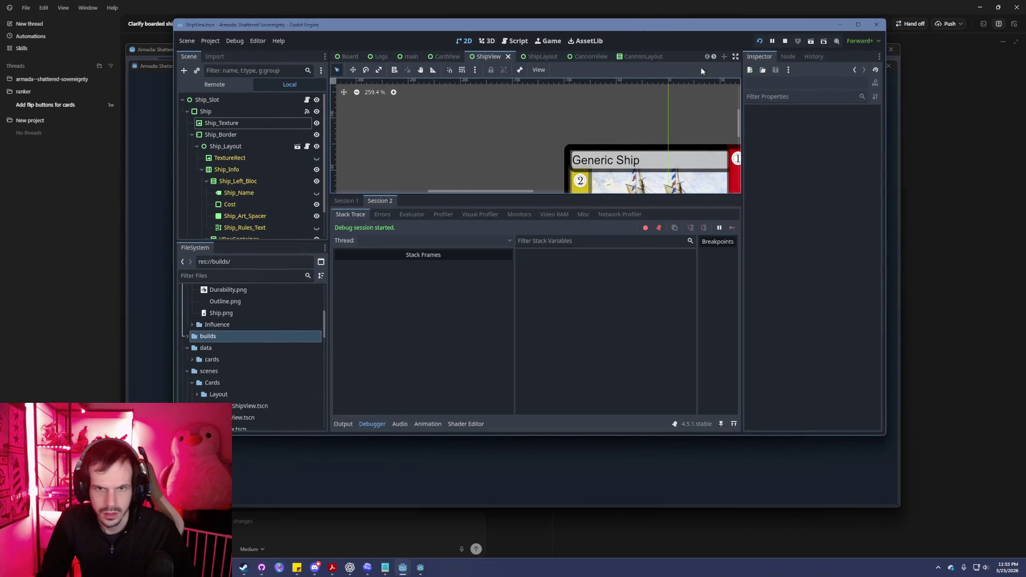
pyautogui.click(858, 24)
pyautogui.hotkey('alt', 'Tab')
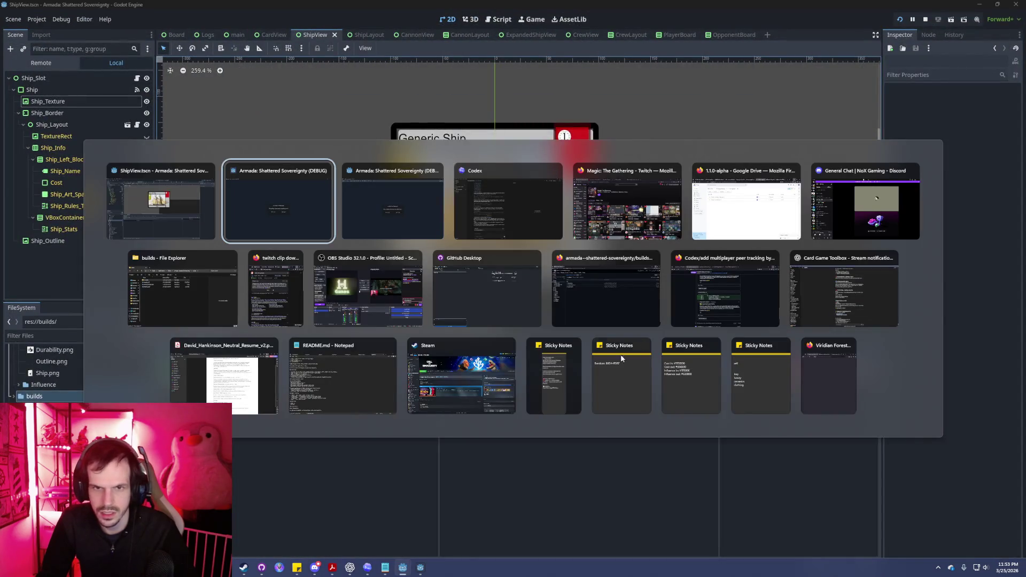
pyautogui.hotkey('alt', 'Tab')
pyautogui.hotkey('alt', 'Tab')
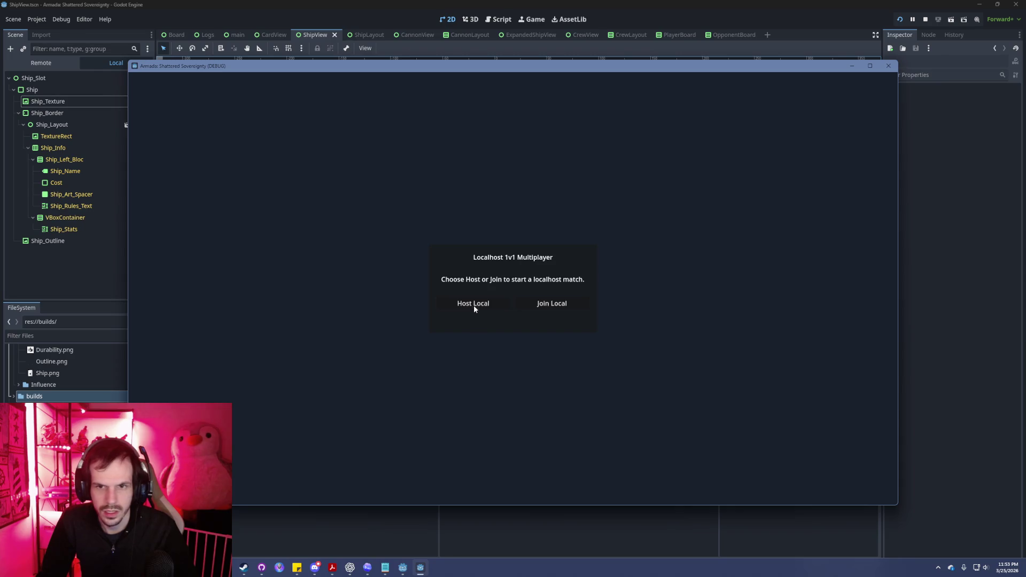
# Host a localhost match in one window and join it from the other.
pyautogui.click(474, 307)
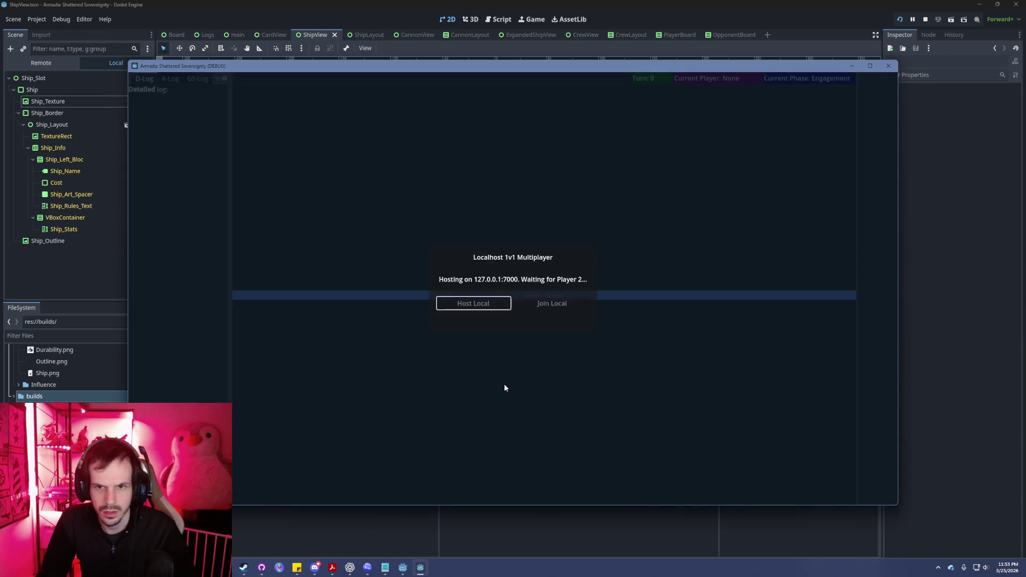
pyautogui.hotkey('alt', 'Tab')
pyautogui.hotkey('alt', 'Tab')
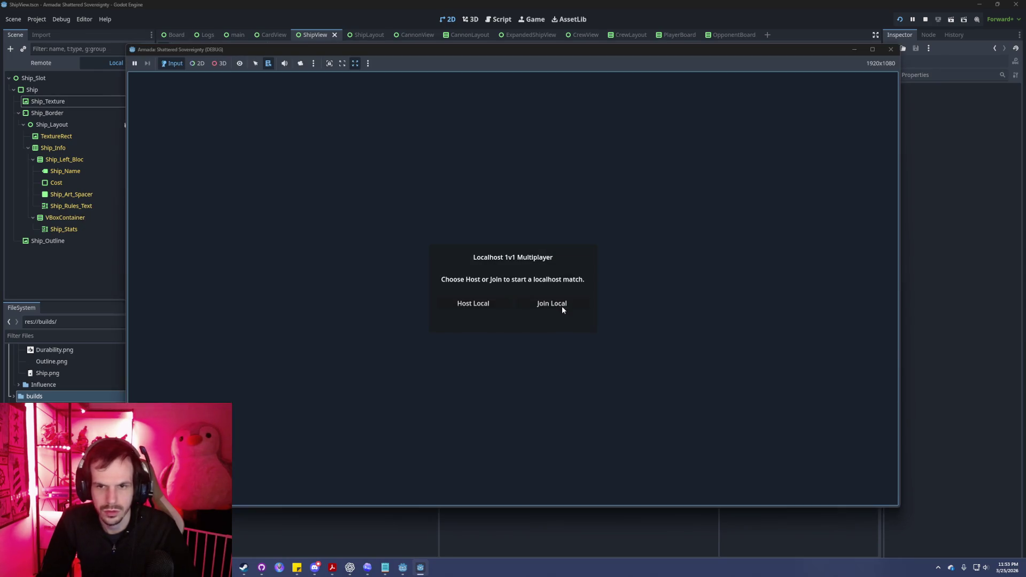
pyautogui.click(558, 305)
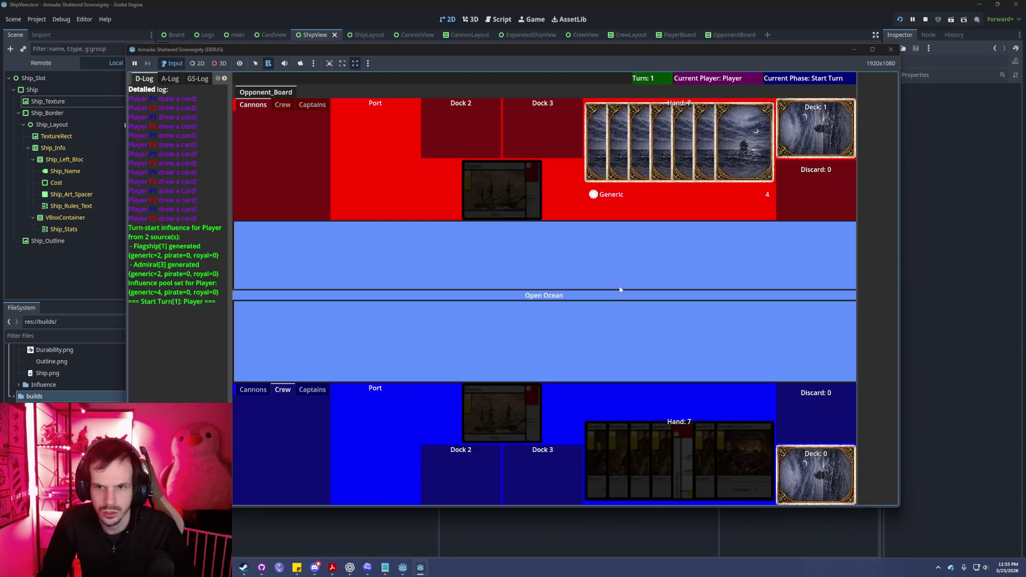
pyautogui.hotkey('alt', 'Tab')
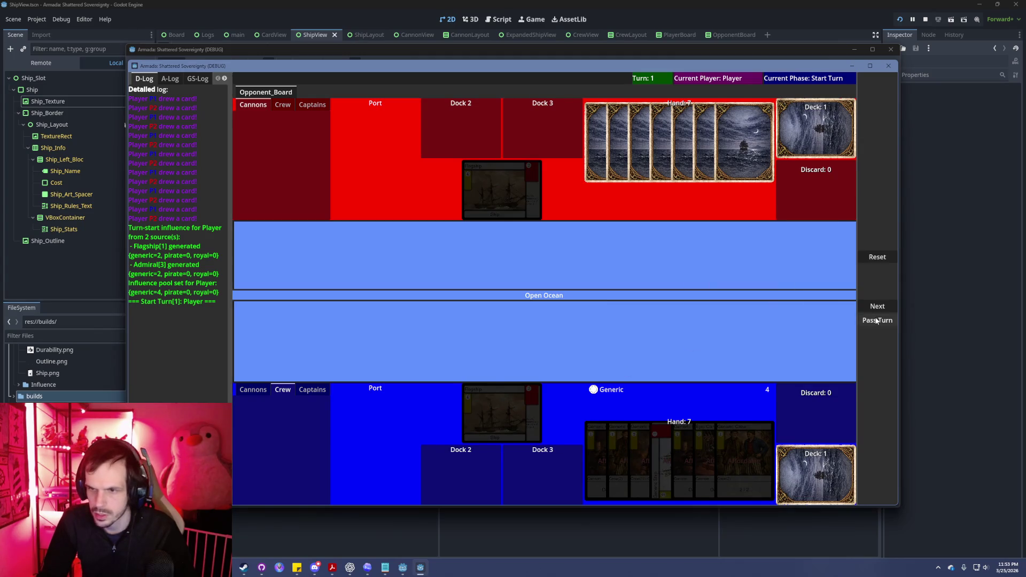
# Advance to the Command phase and play the Generic Ship into a dock.
pyautogui.click(878, 307)
pyautogui.click(665, 461)
pyautogui.click(877, 282)
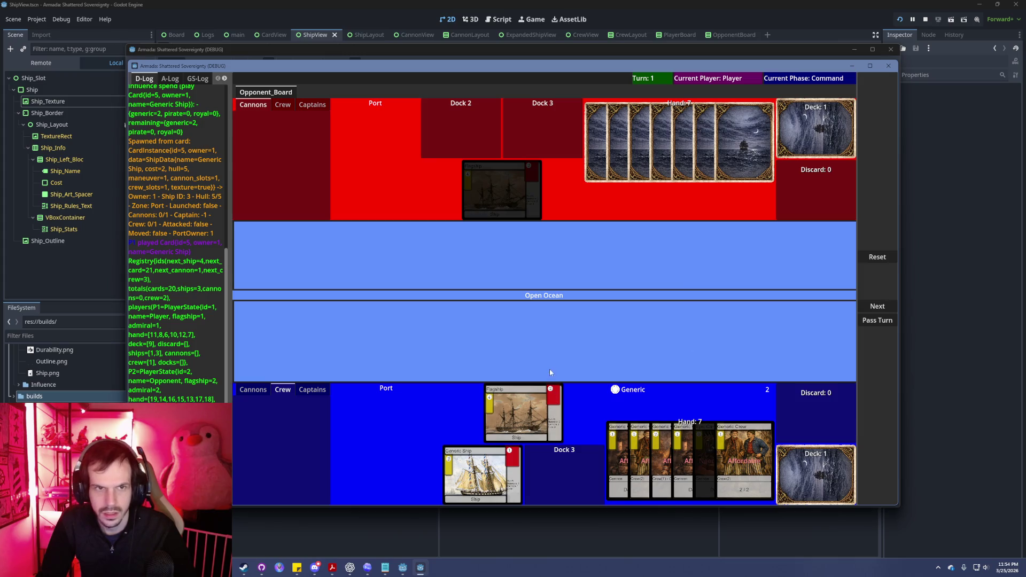
# Check the board from the opponent's window, then return to the first debug window.
pyautogui.hotkey('alt', 'Tab')
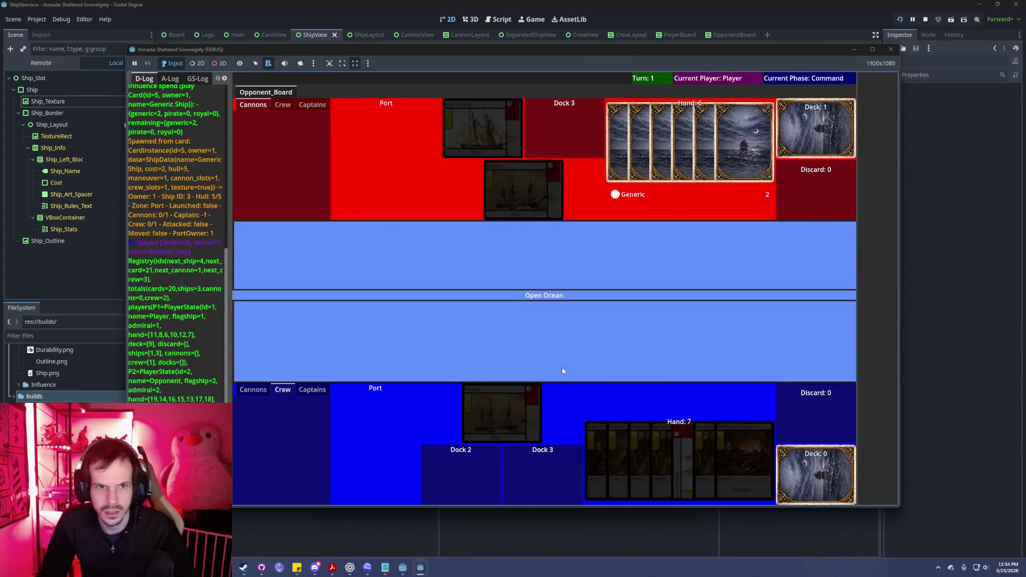
pyautogui.hotkey('alt', 'Tab')
pyautogui.hotkey('alt', 'Tab')
pyautogui.hotkey('alt', 'Tab')
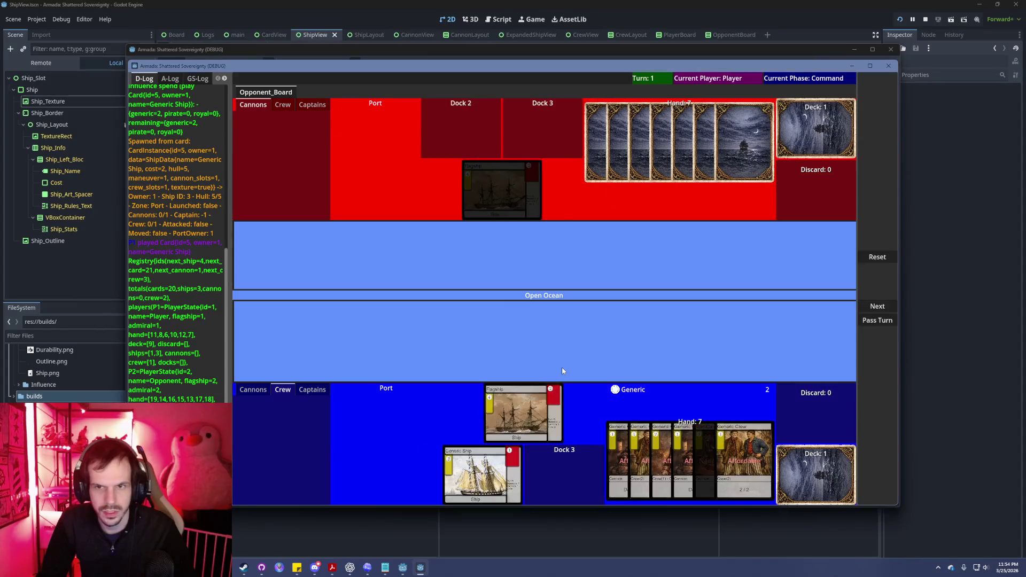
pyautogui.hotkey('alt', 'Tab')
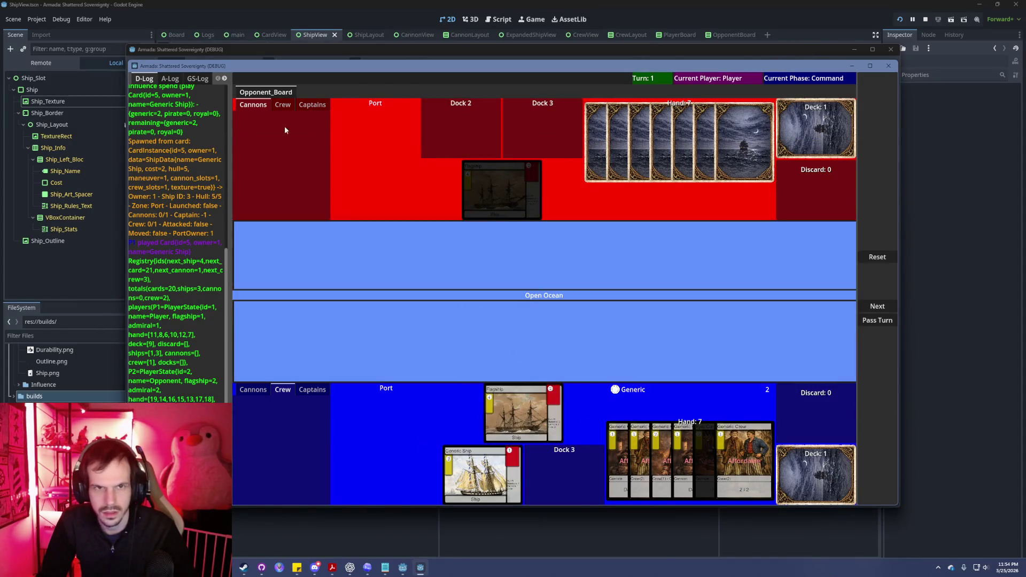
pyautogui.hotkey('alt', 'Tab')
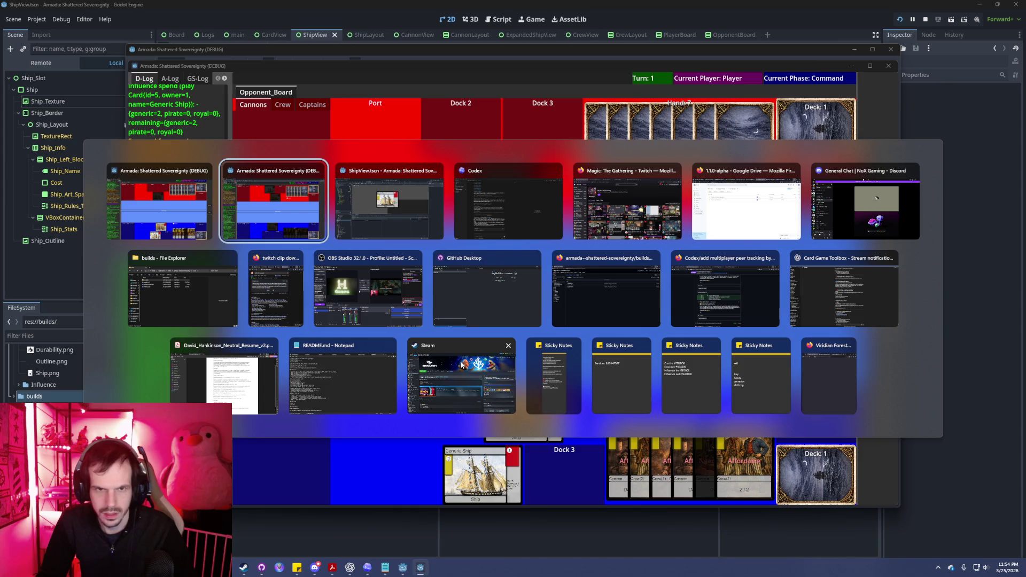
pyautogui.press('Right')
pyautogui.press('Right')
pyautogui.press('Right')
pyautogui.press('Down')
pyautogui.press('Down')
pyautogui.press('Right')
pyautogui.press('Right')
pyautogui.press('Right')
pyautogui.press('Right')
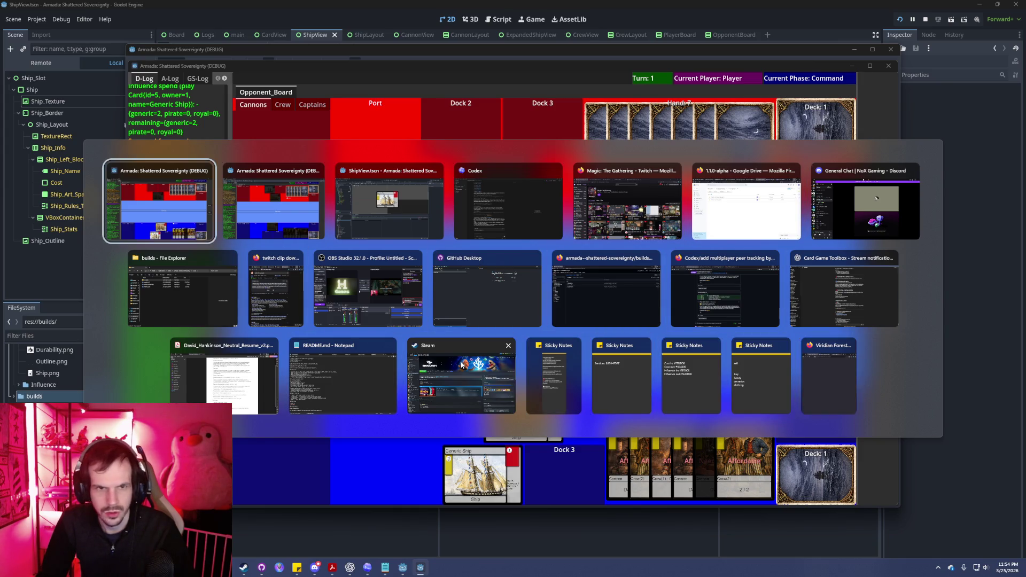
pyautogui.press('Return')
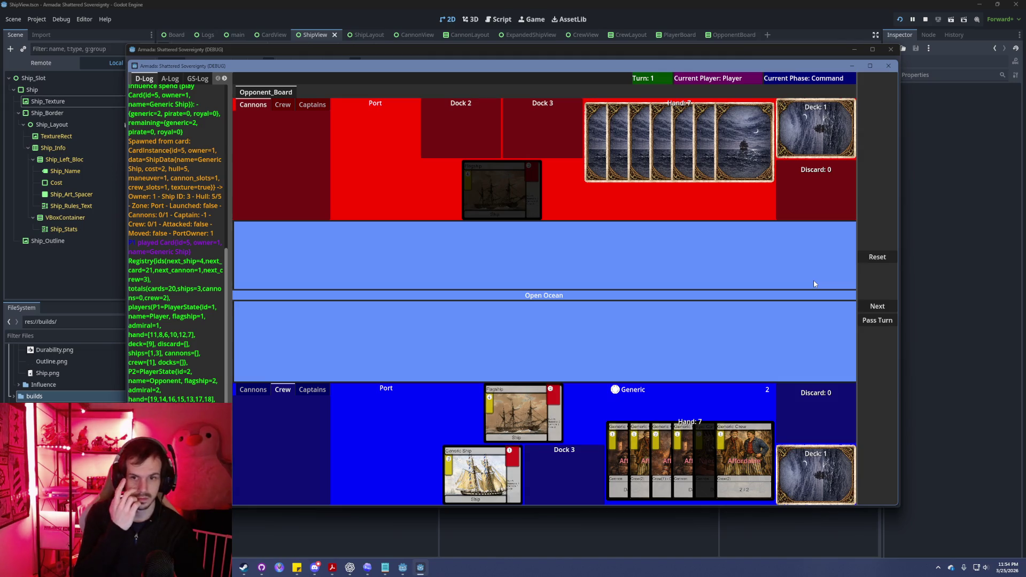
# Assign the Admiral captain to the Flagship.
pyautogui.click(313, 390)
pyautogui.moveTo(283, 454)
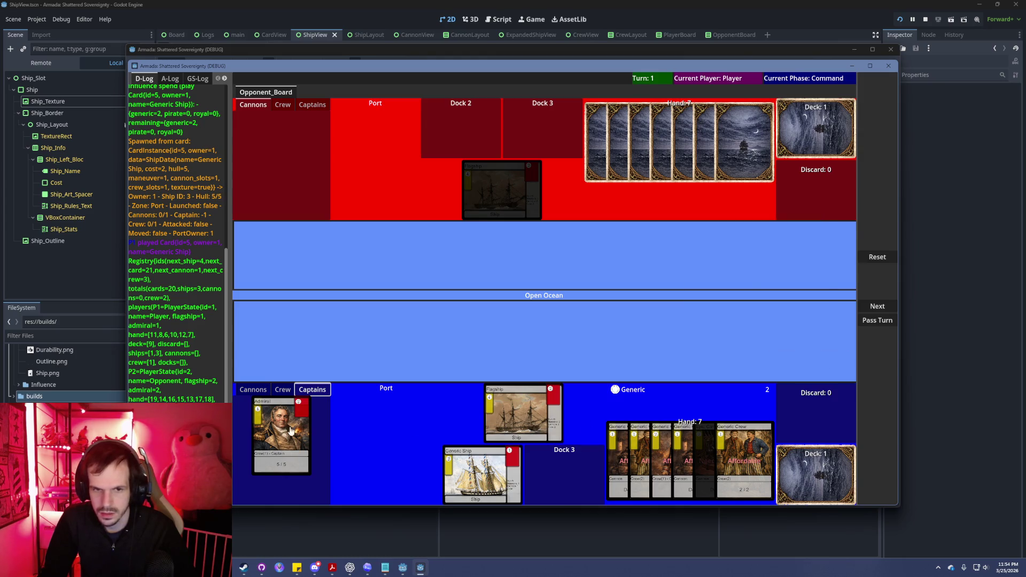
pyautogui.click(515, 419)
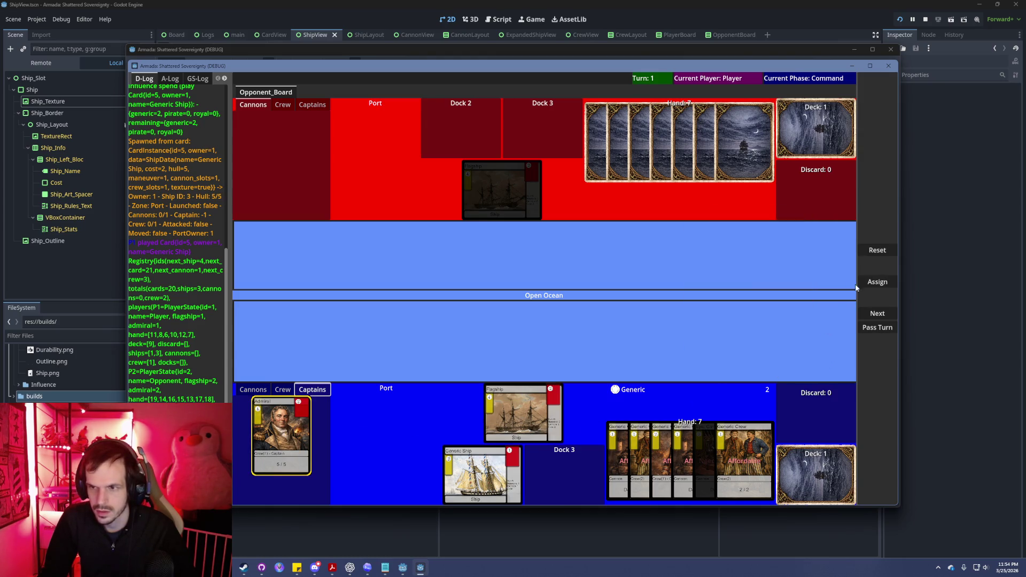
pyautogui.click(874, 282)
pyautogui.click(885, 281)
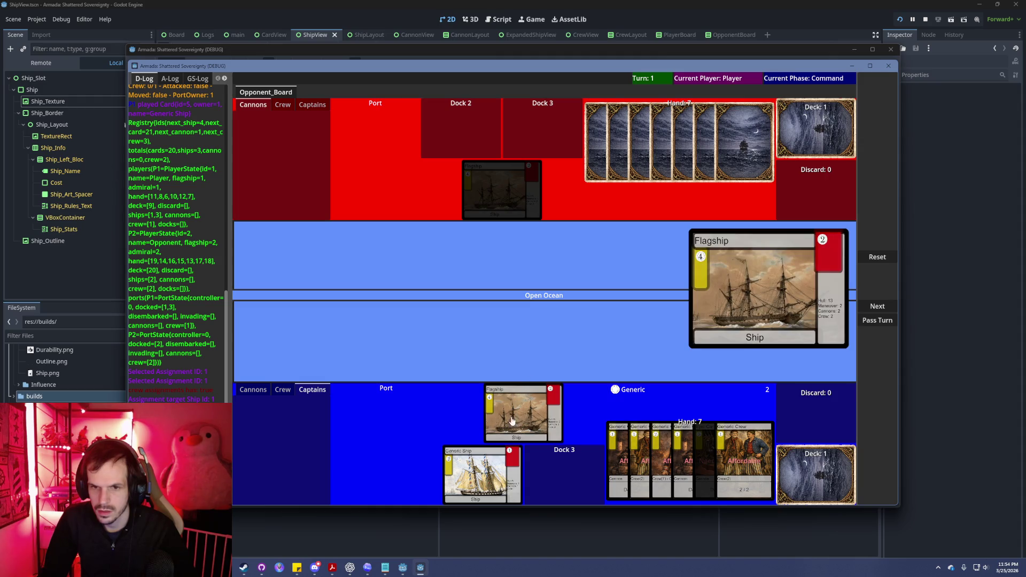
# Toggle the player's board between the Crew, Cannons and Captains lists.
pyautogui.click(283, 390)
pyautogui.click(254, 391)
pyautogui.click(312, 391)
pyautogui.click(266, 393)
pyautogui.click(312, 391)
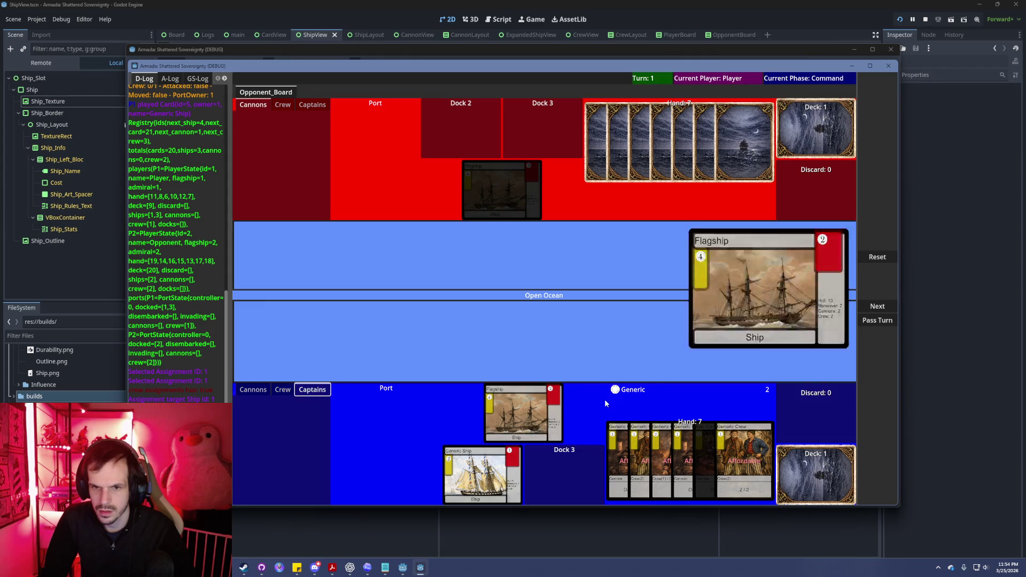
# Select the Flagship in port, then switch the player's board to the Cannons list.
pyautogui.moveTo(492, 420)
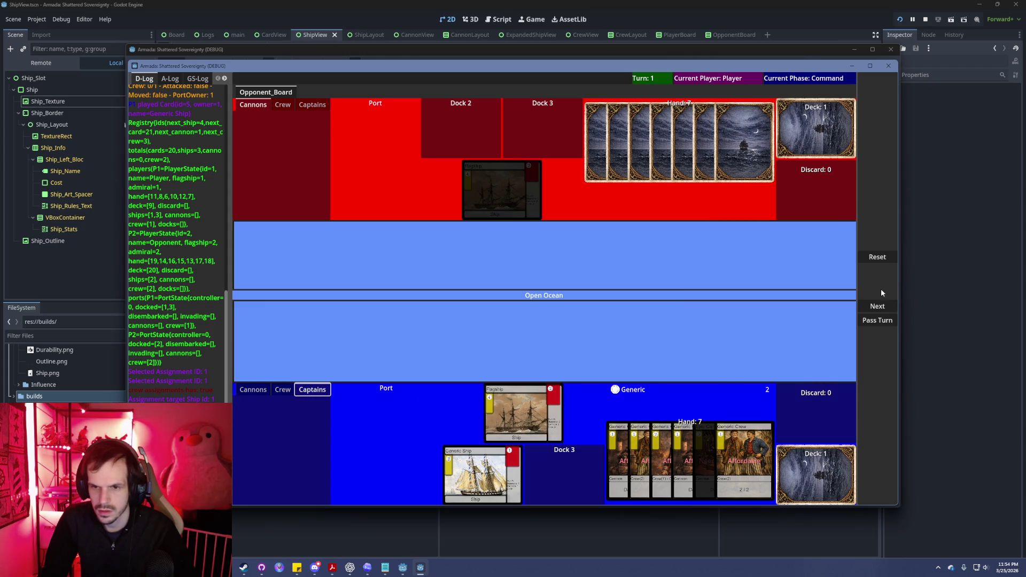
pyautogui.click(505, 398)
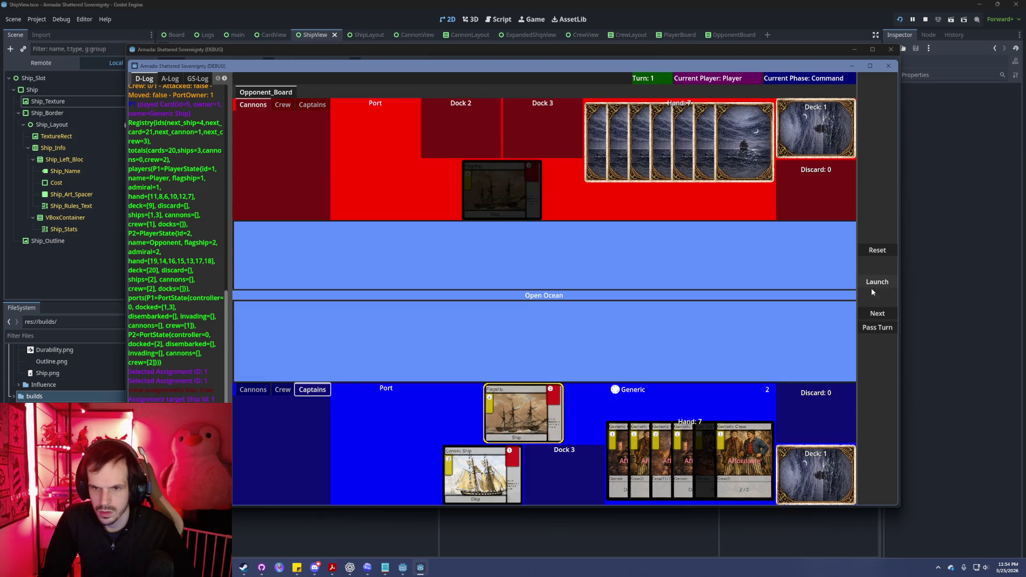
pyautogui.click(282, 390)
pyautogui.click(256, 391)
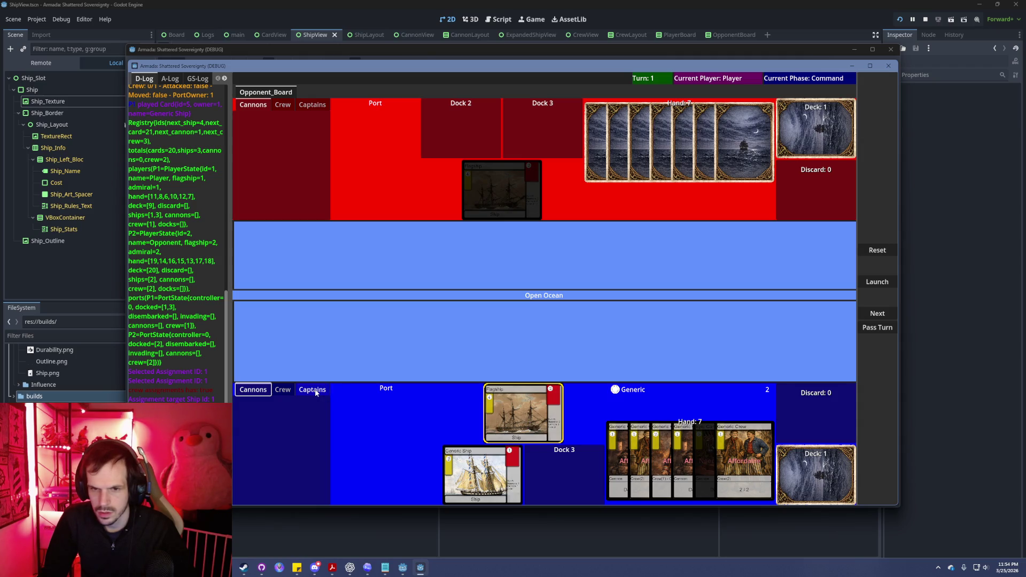
# Play both Generic Crew cards from hand.
pyautogui.click(751, 459)
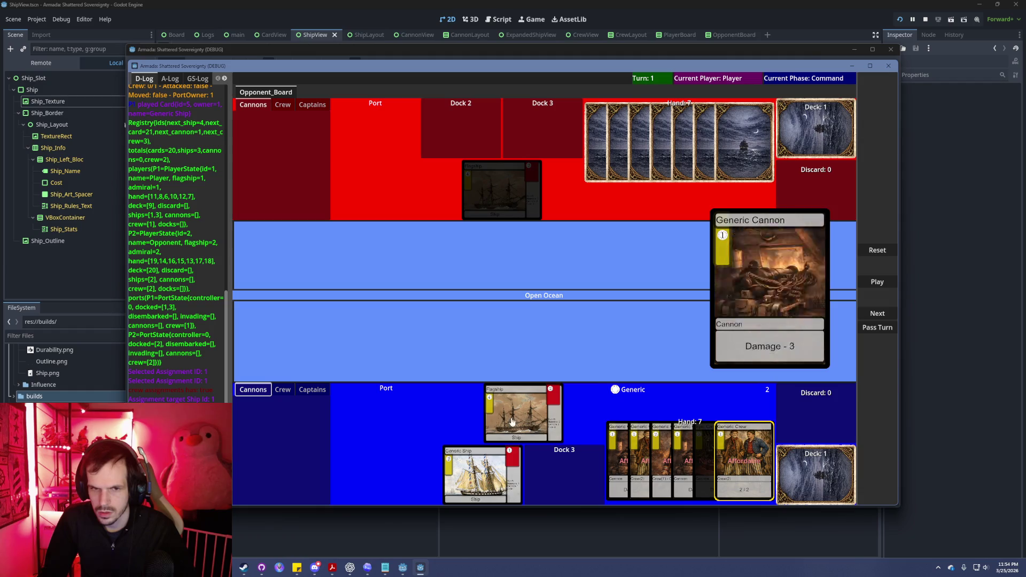
pyautogui.click(882, 280)
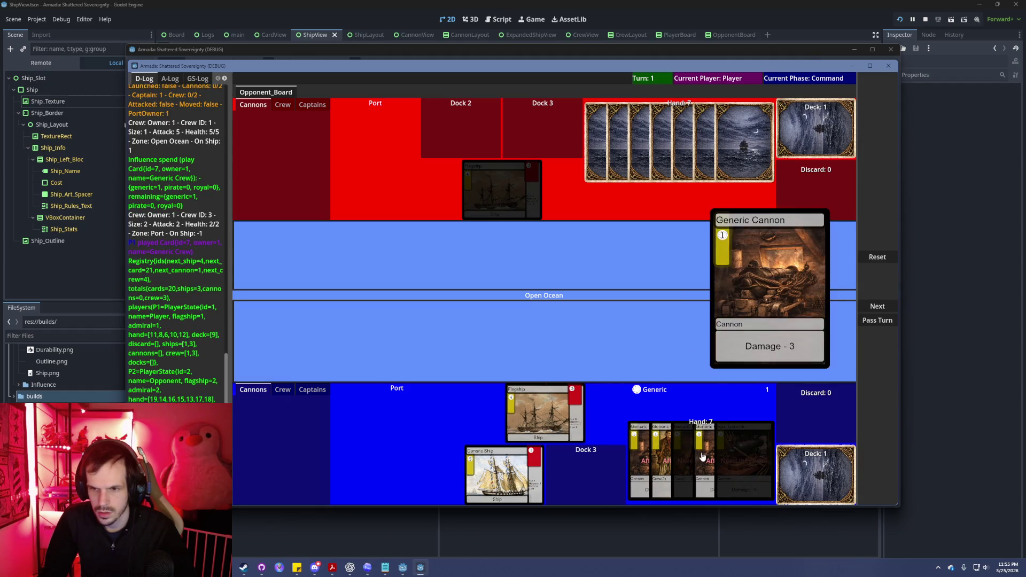
pyautogui.click(661, 460)
pyautogui.click(877, 282)
# Attach both Generic Crew cards to the Flagship, select it, and close the debug game.
pyautogui.click(283, 389)
pyautogui.click(280, 457)
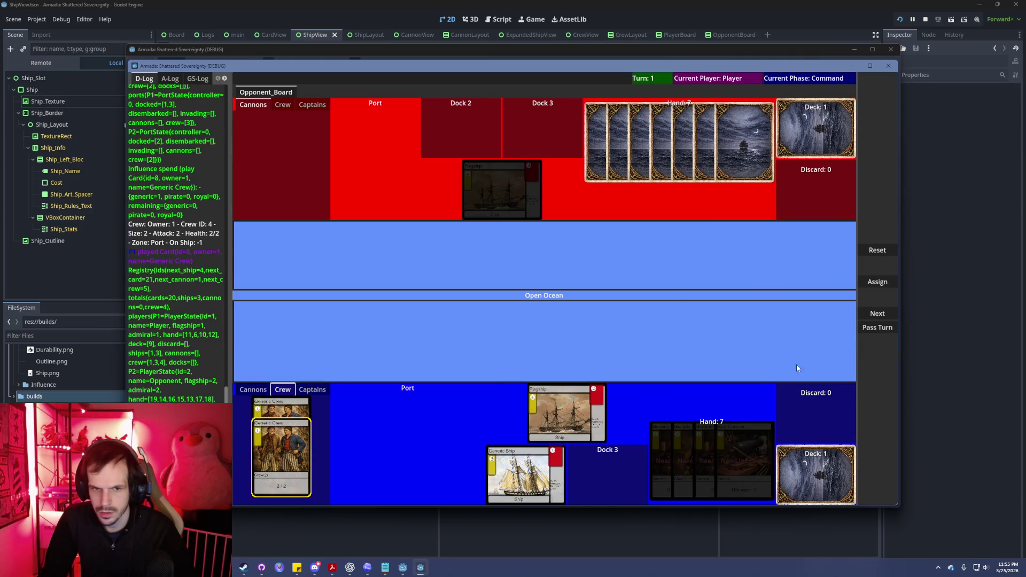
pyautogui.click(877, 282)
pyautogui.click(877, 282)
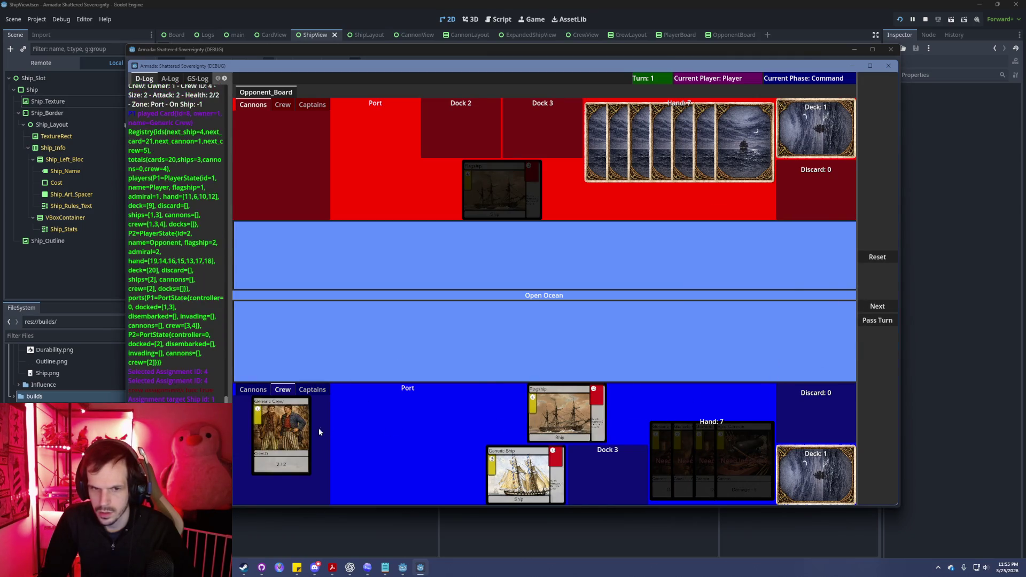
pyautogui.click(877, 281)
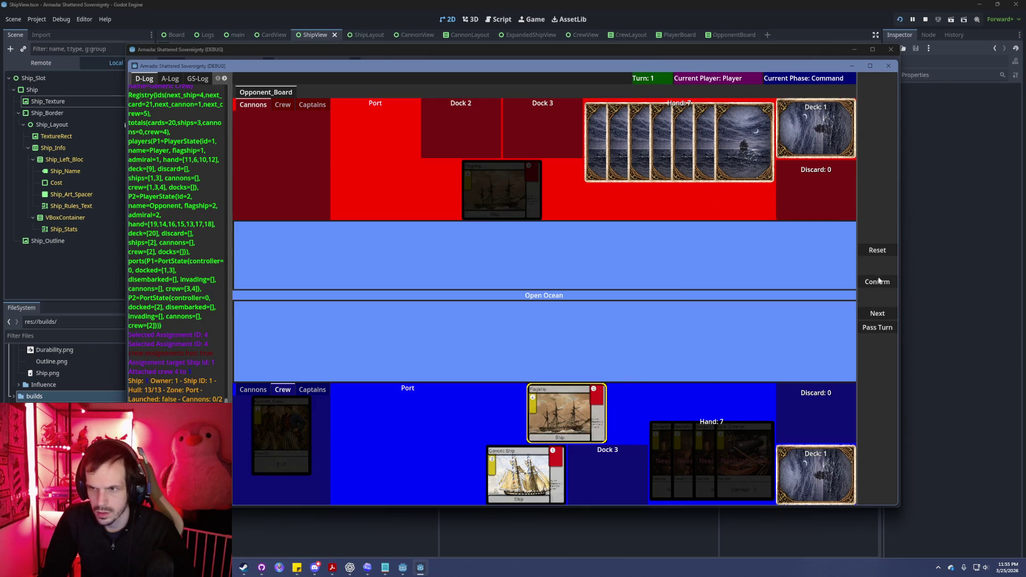
pyautogui.click(877, 281)
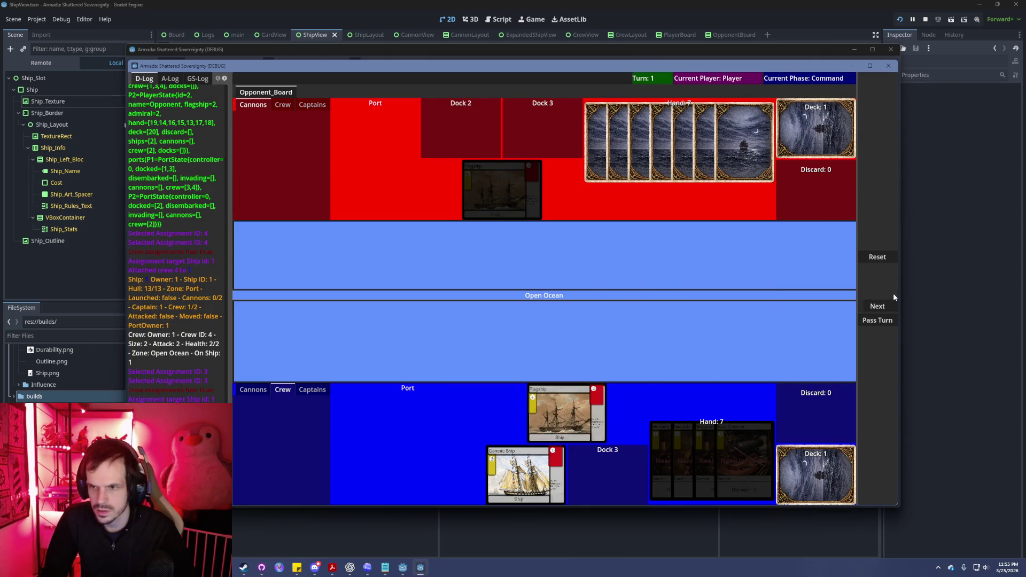
pyautogui.click(886, 306)
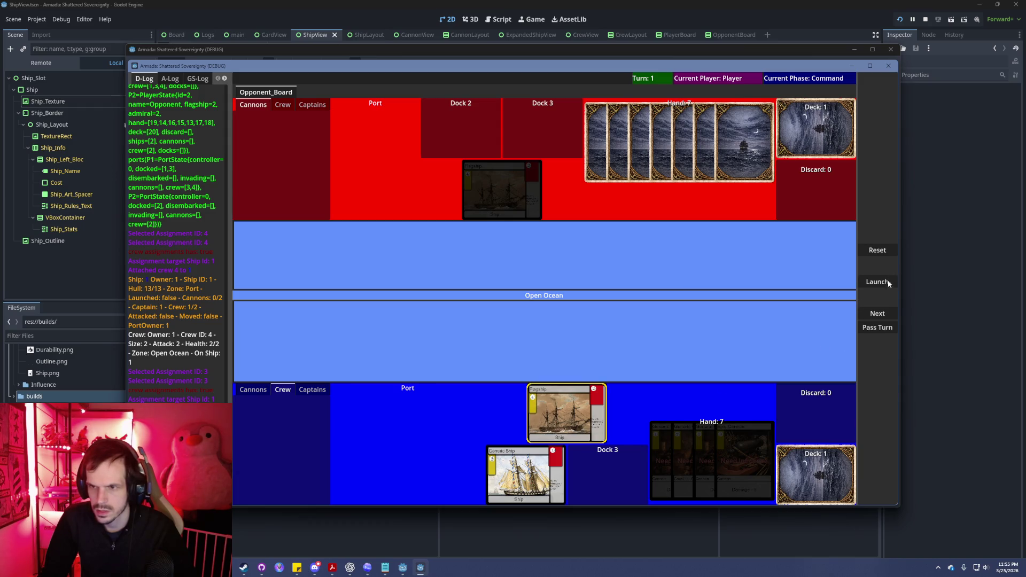
pyautogui.click(878, 283)
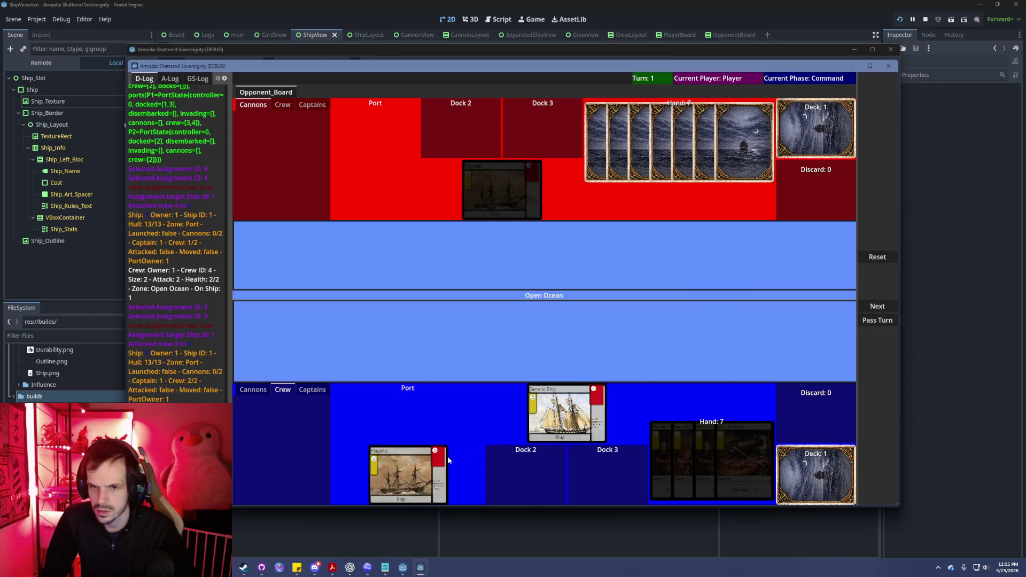
pyautogui.click(416, 475)
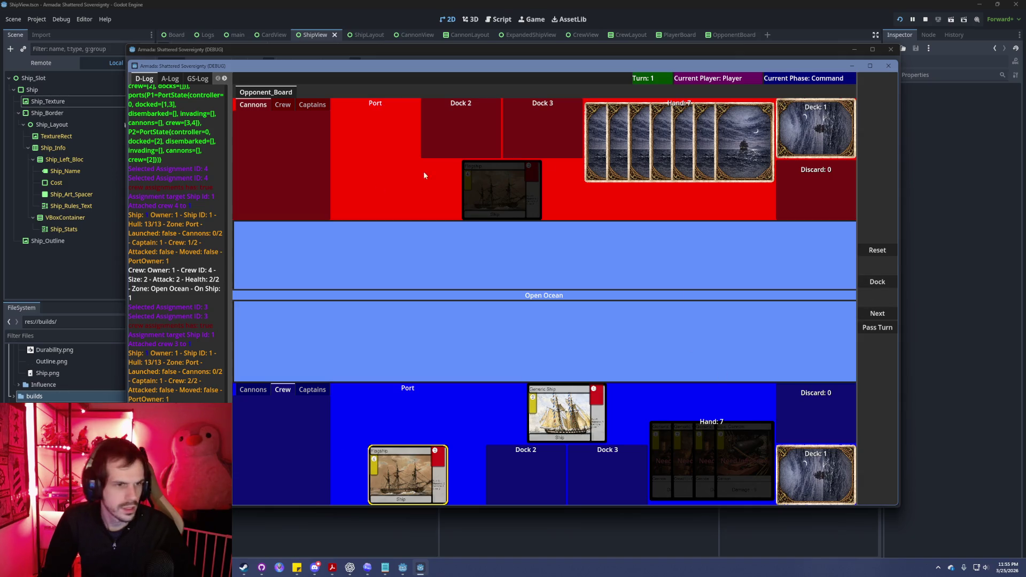
pyautogui.click(889, 65)
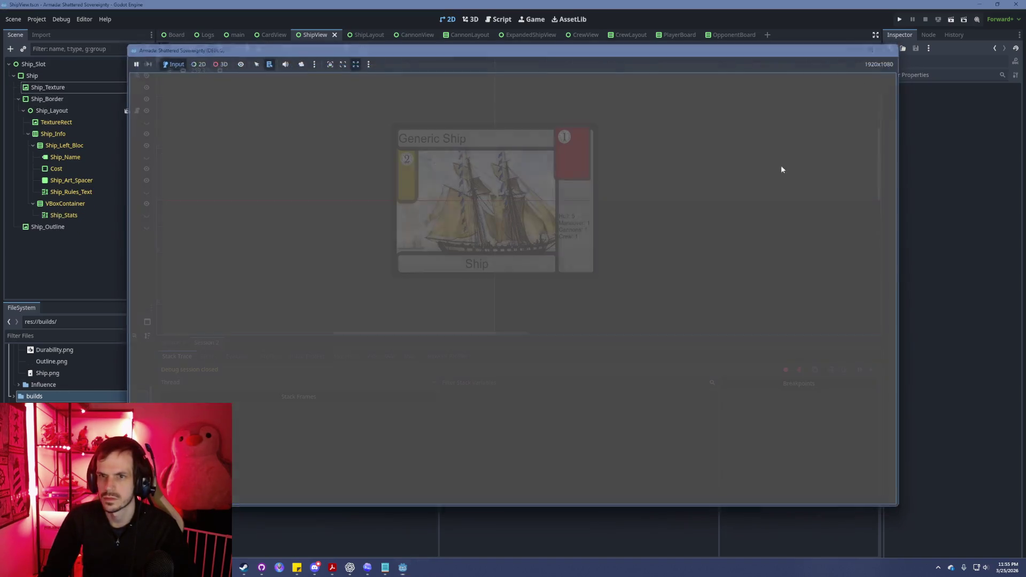
# Ask Codex to keep selections across ship moves and phase changes, clearing only without a valid action.
pyautogui.hotkey('alt', 'Tab')
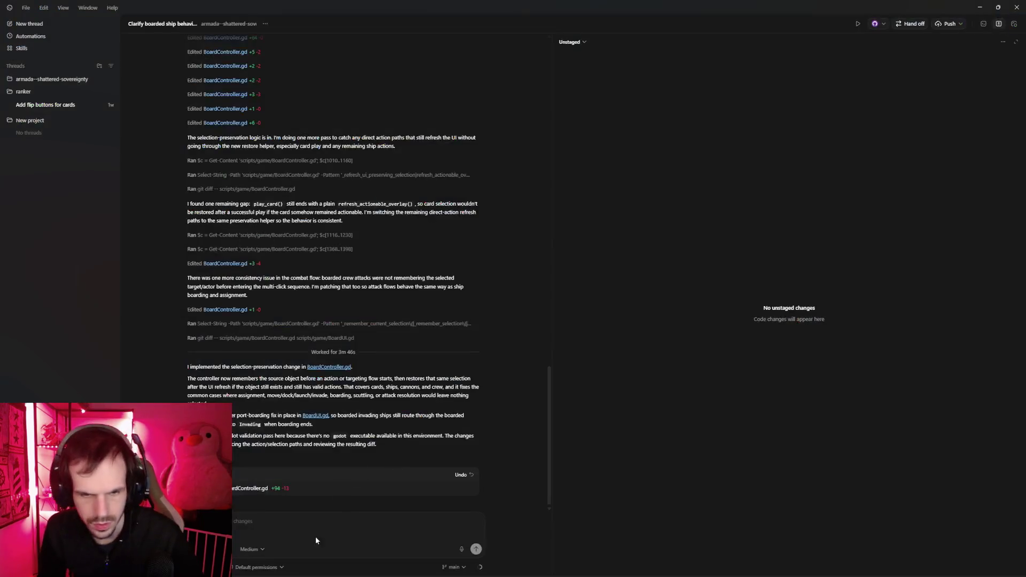
pyautogui.write('I')
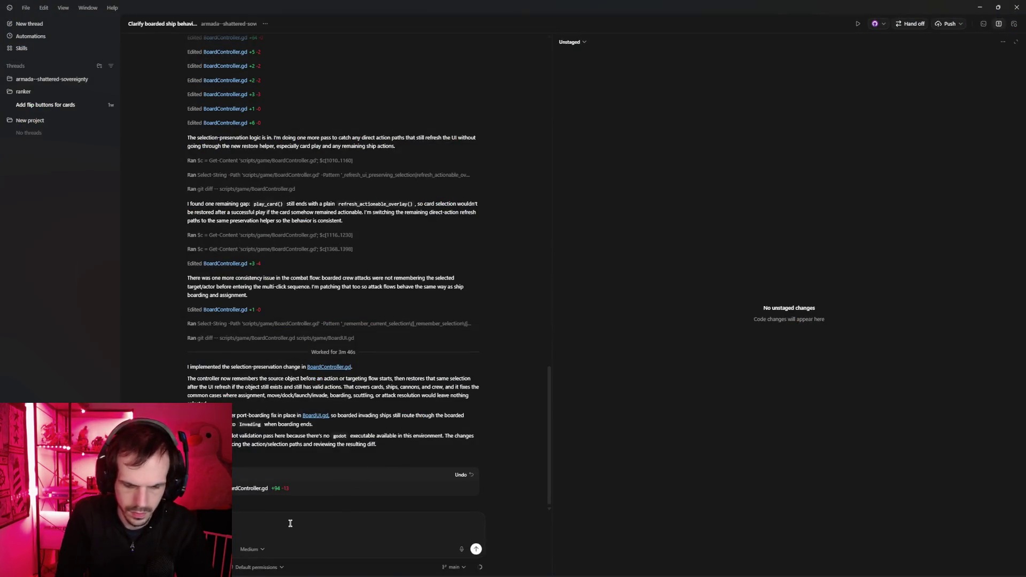
pyautogui.write('y over for objects when')
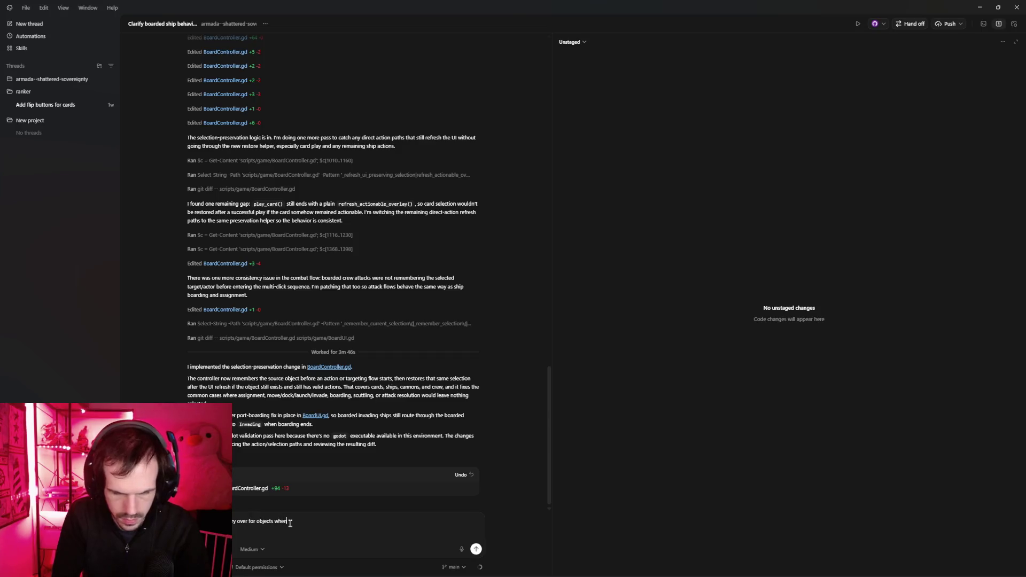
pyautogui.write(' they change loc')
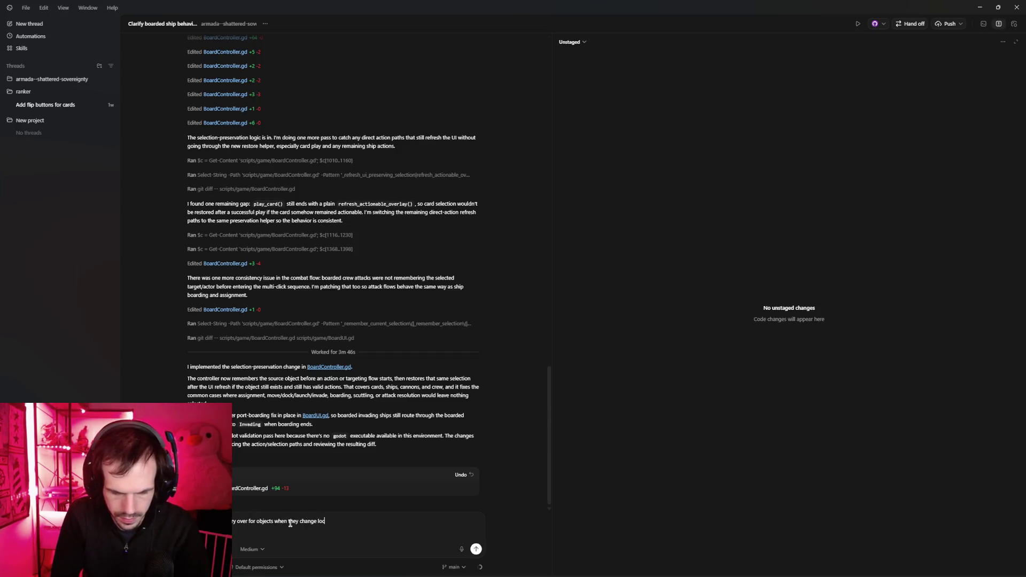
pyautogui.write('ations, e')
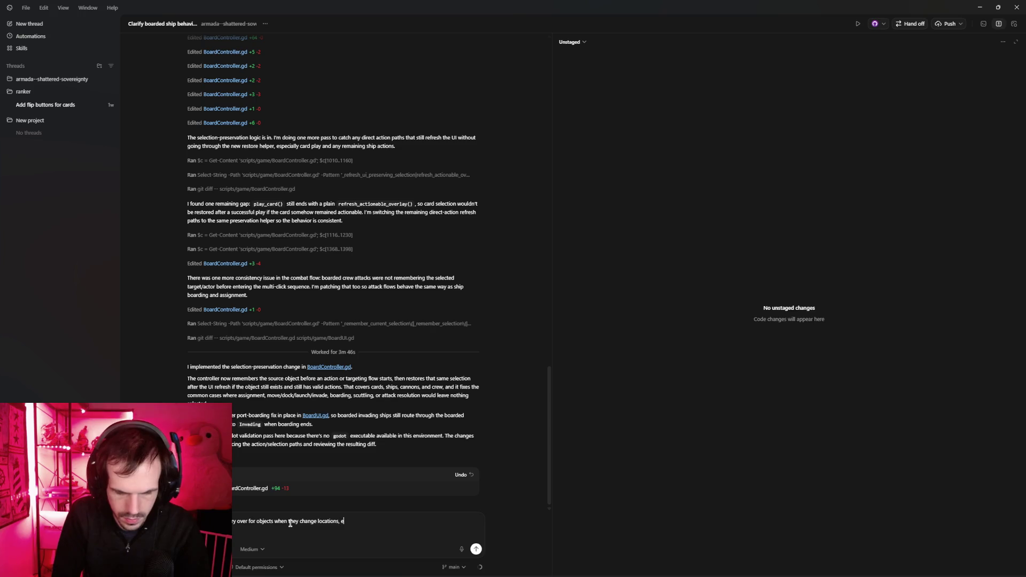
pyautogui.write('specially ships. this means from docked to launched or p')
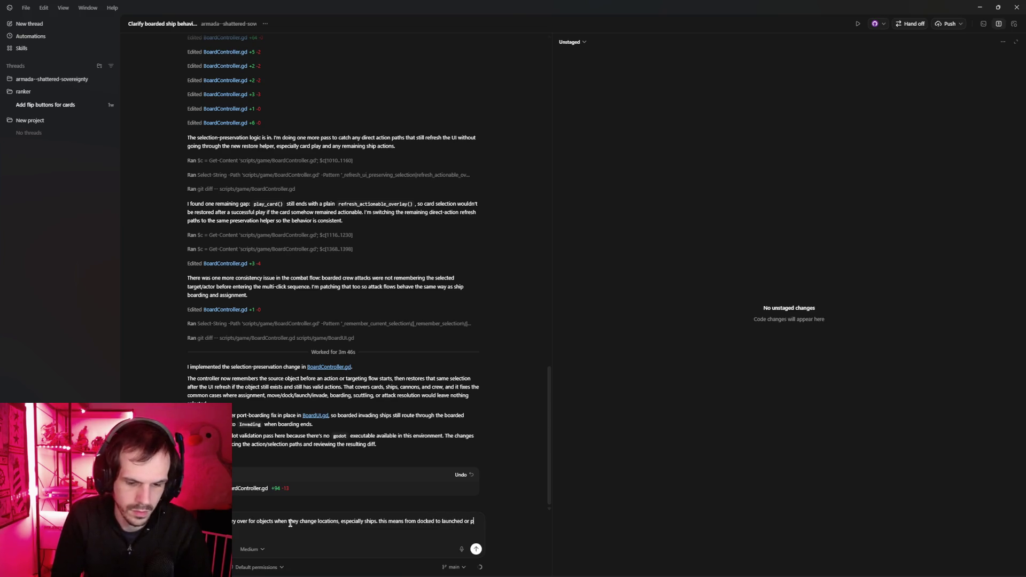
pyautogui.press('BackSpace')
pyautogui.write('or')
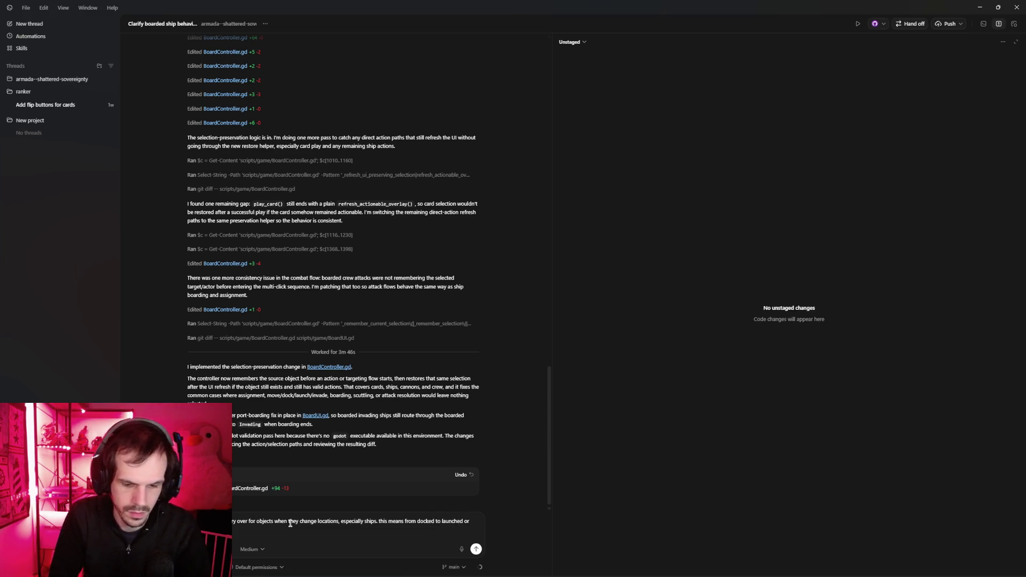
pyautogui.write('n')
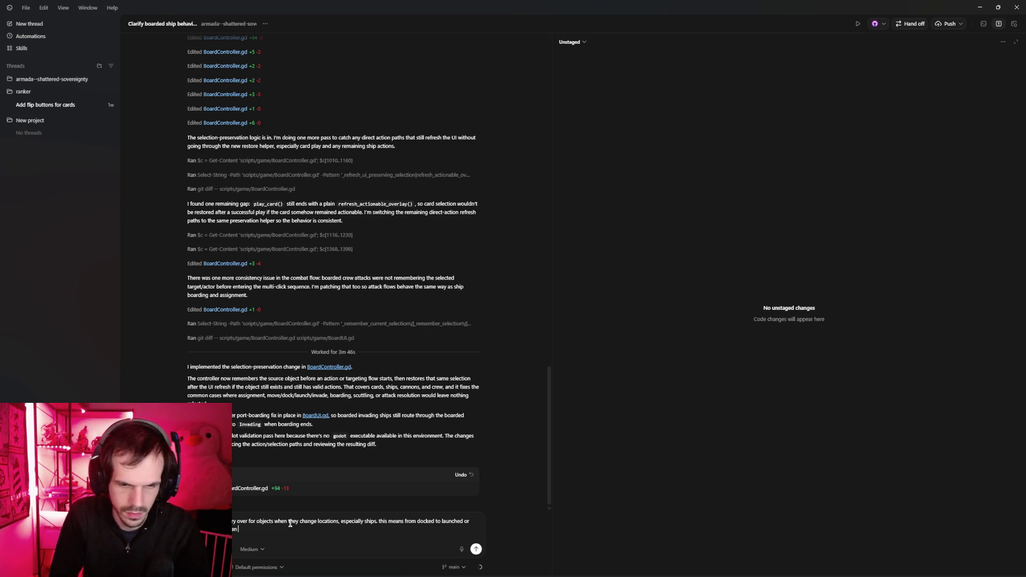
pyautogui.write(', or o')
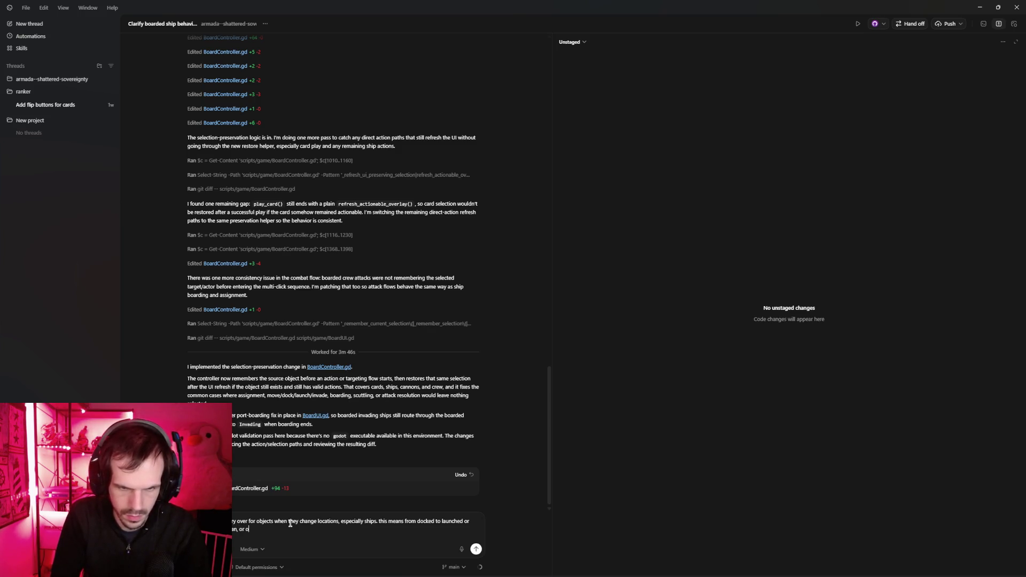
pyautogui.write('pen ocean to en')
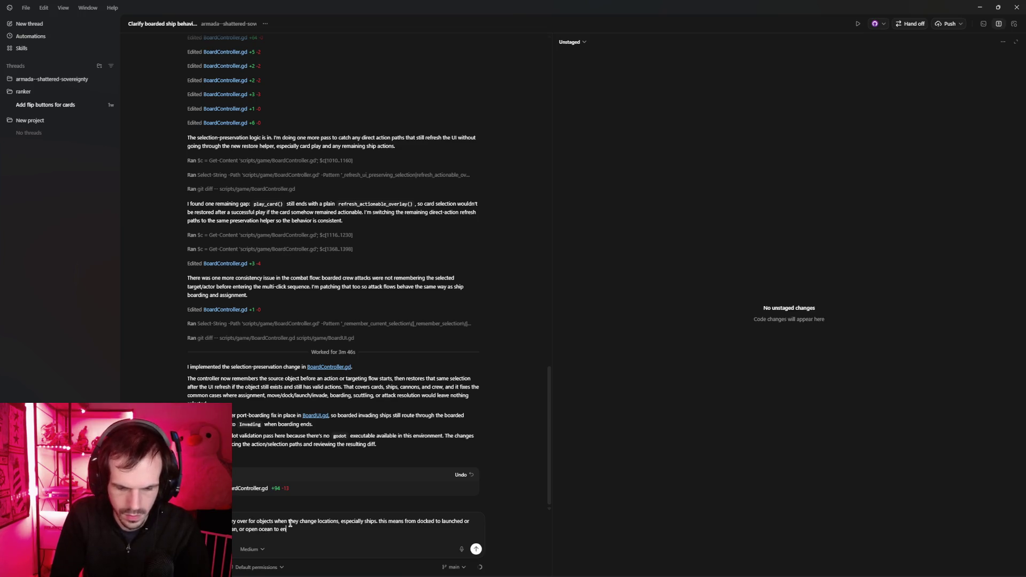
pyautogui.write('emy port. should also carry over if you change')
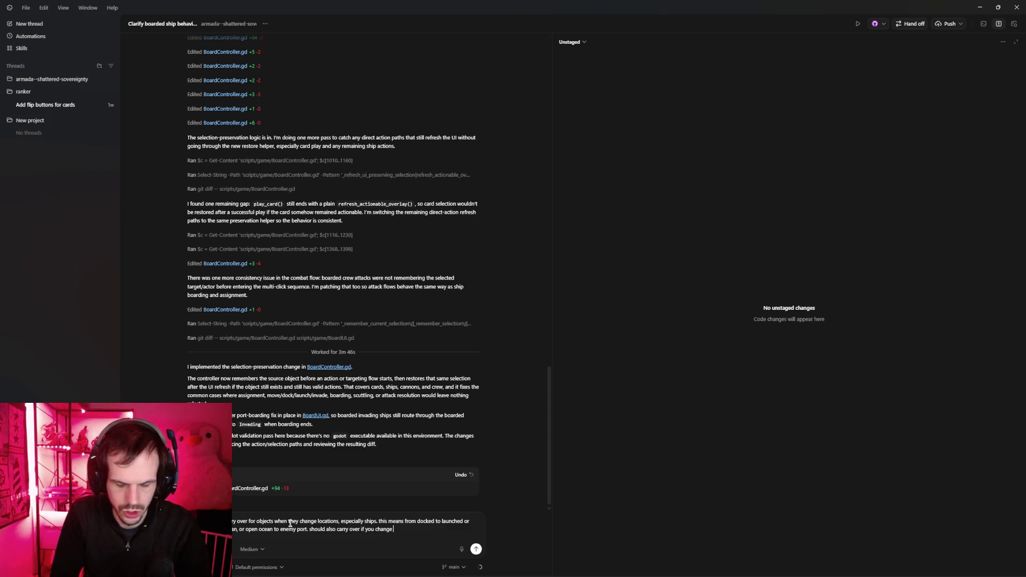
pyautogui.hotkey('ctrl', 'BackSpace')
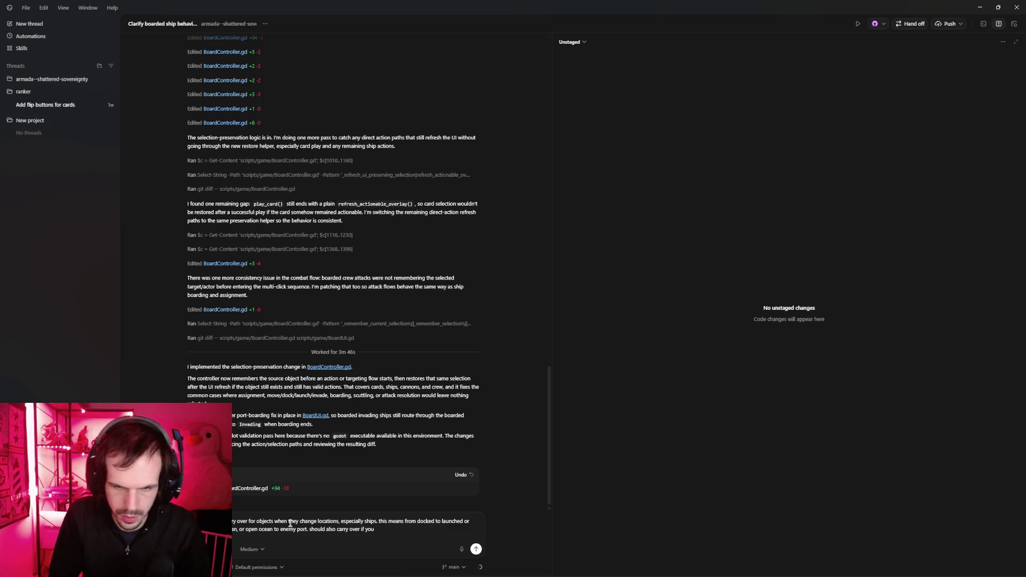
pyautogui.write('move to the next phase')
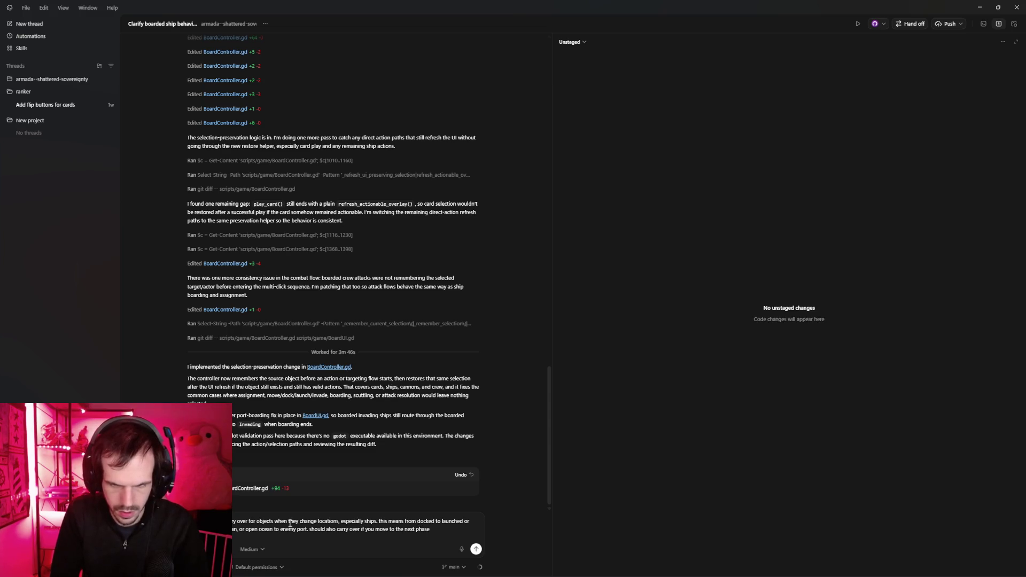
pyautogui.write(', should')
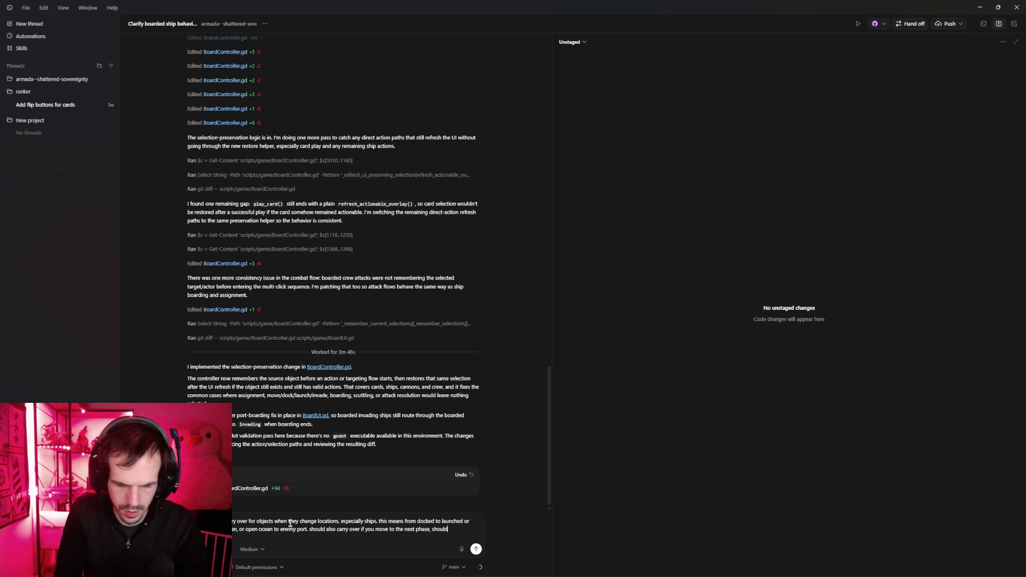
pyautogui.write(' only sap')
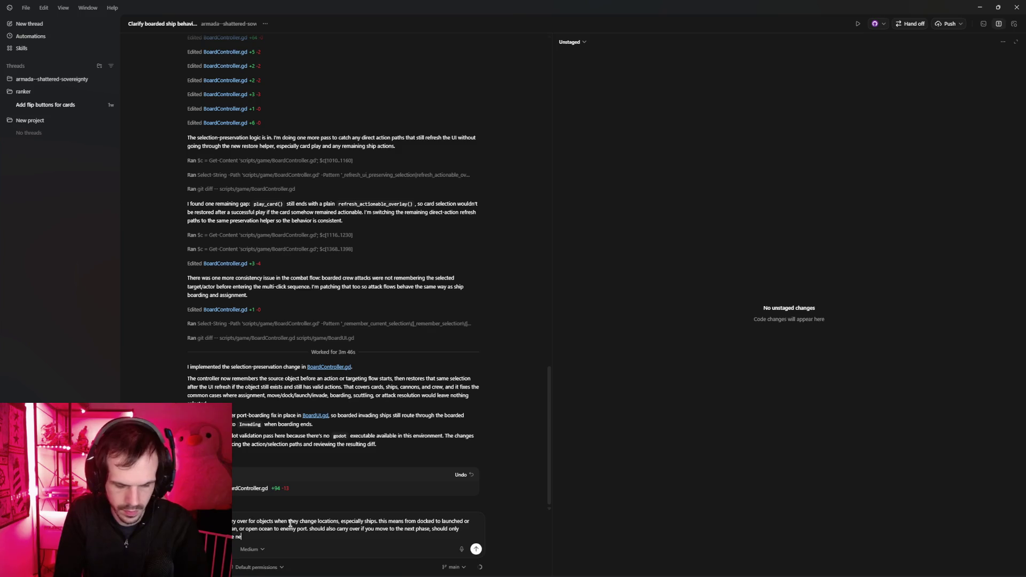
pyautogui.write('lable action')
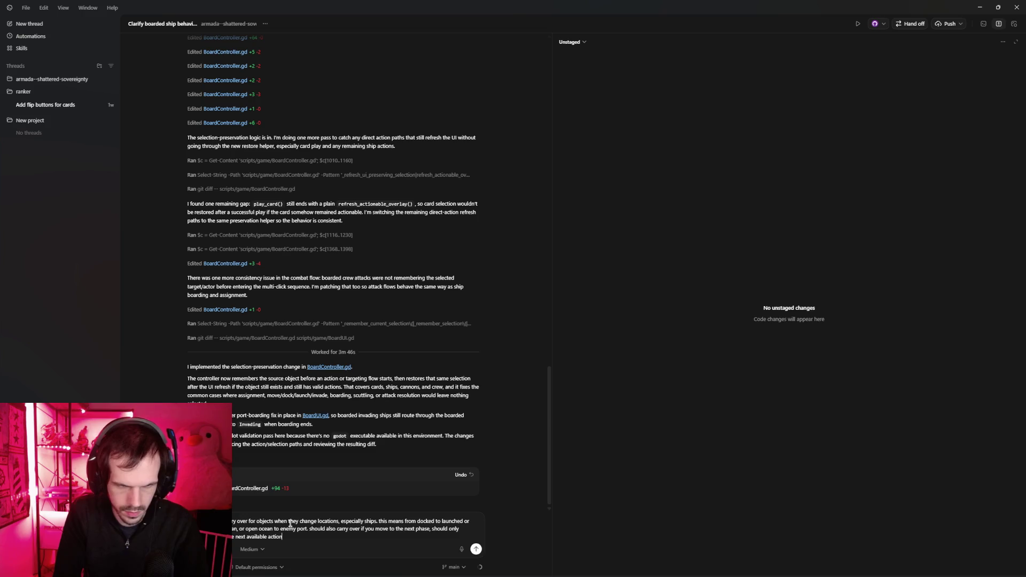
pyautogui.write(' the current s')
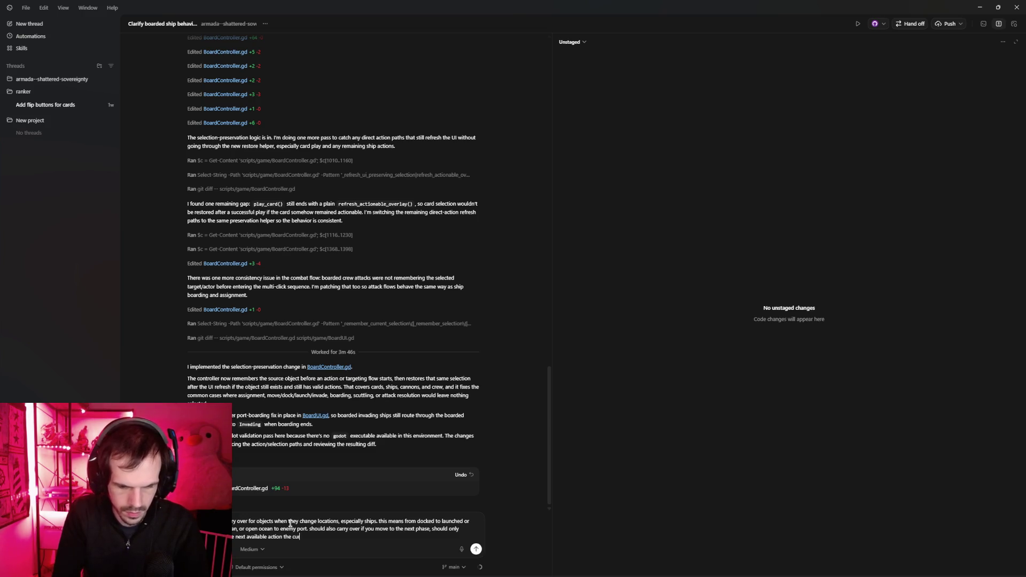
pyautogui.write('elect')
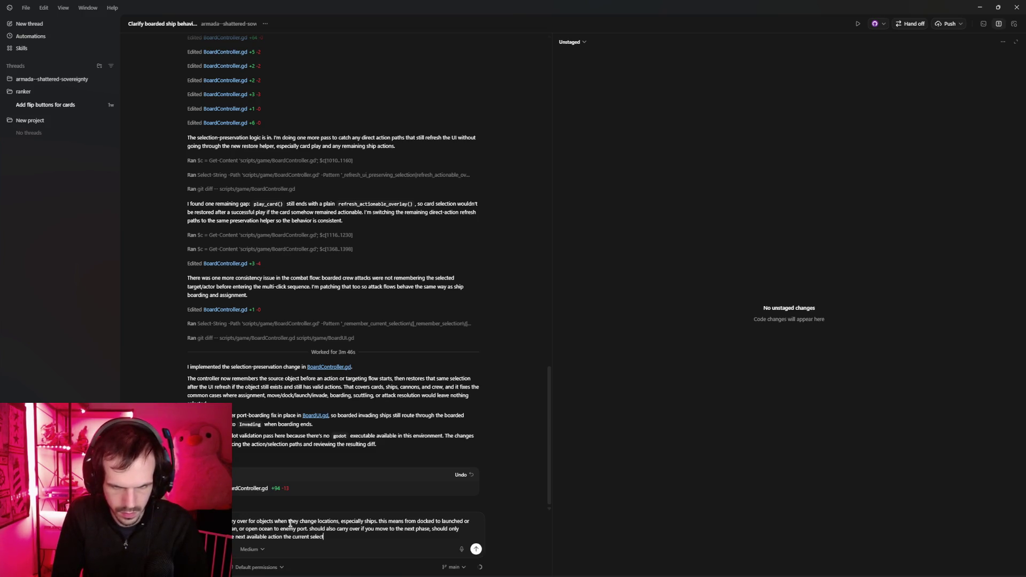
pyautogui.write('ed item doe')
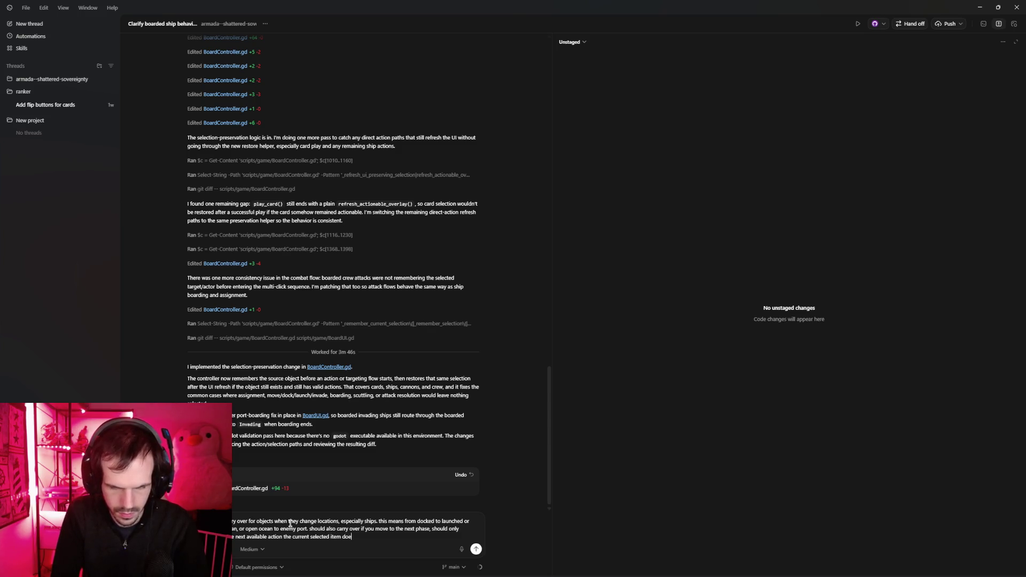
pyautogui.write('s not have a val')
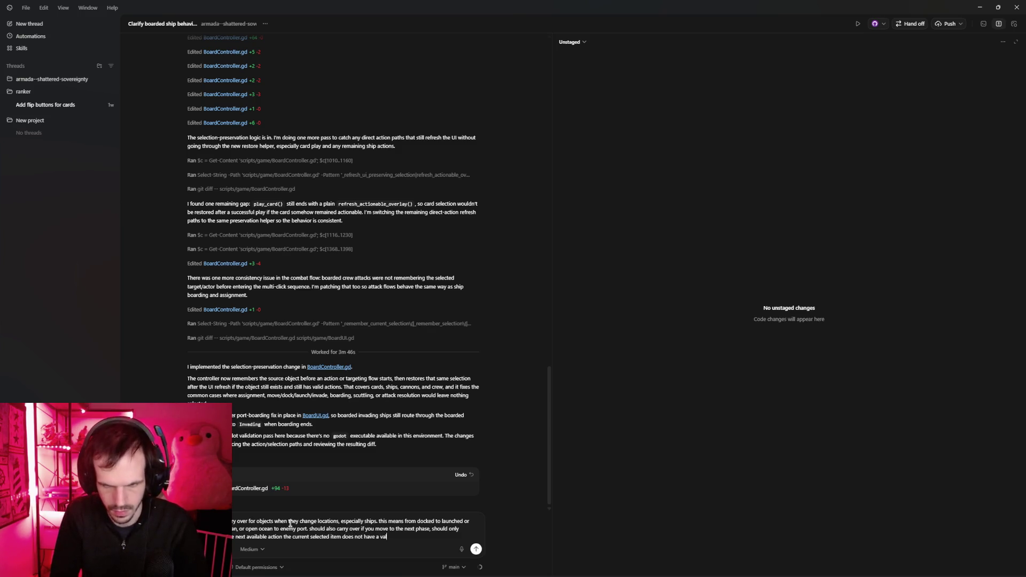
pyautogui.write('id action.')
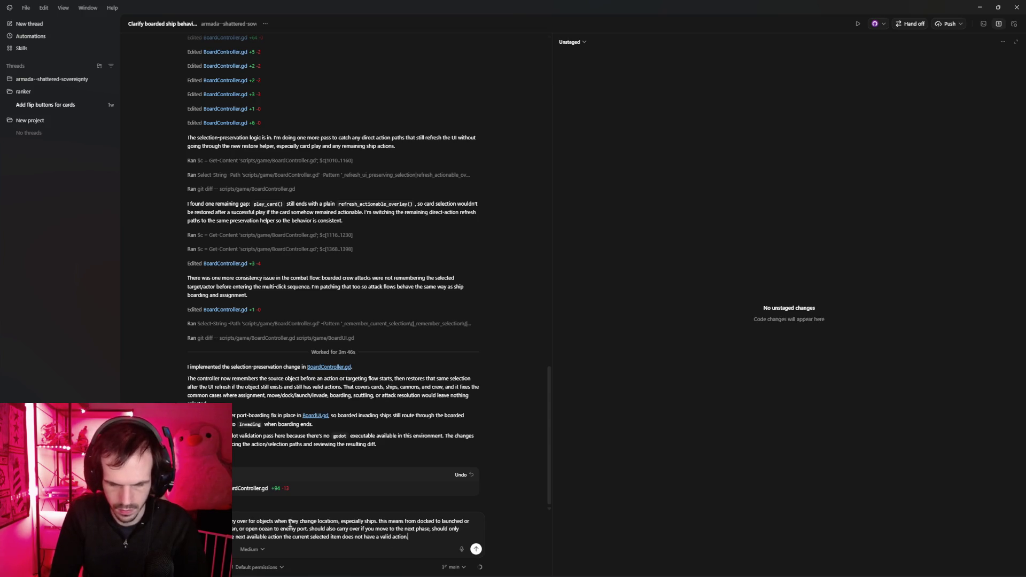
pyautogui.press('Return')
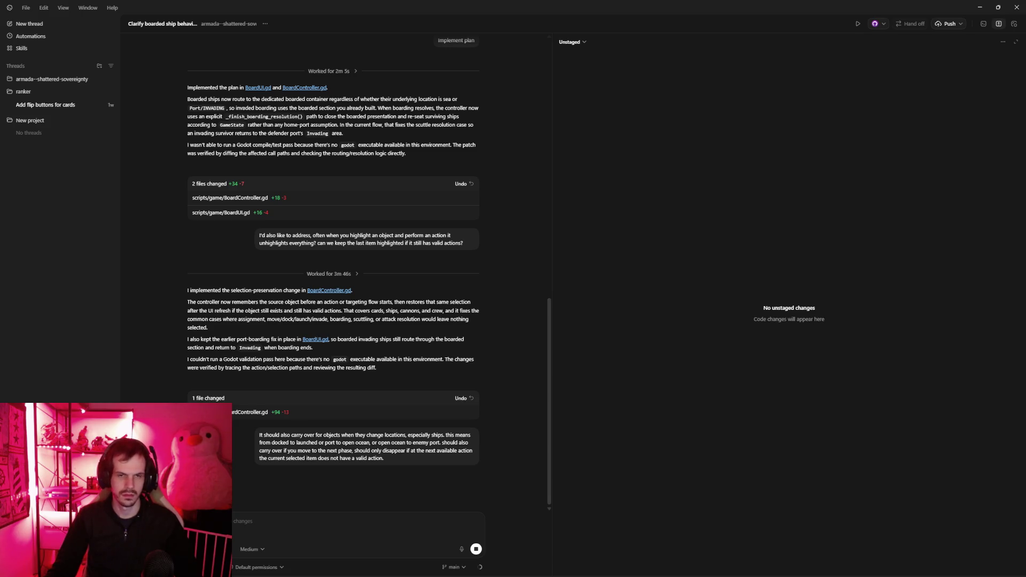
pyautogui.moveTo(233, 571)
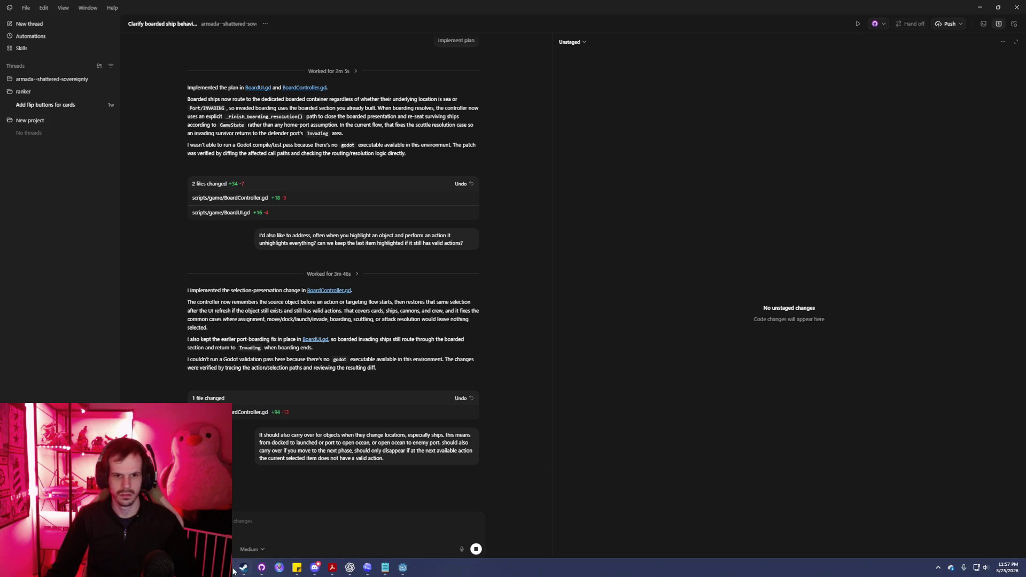
# Open the builds\1.1.0-alpha folder and run the Armada_1.1.0-alpha build.
pyautogui.click(297, 568)
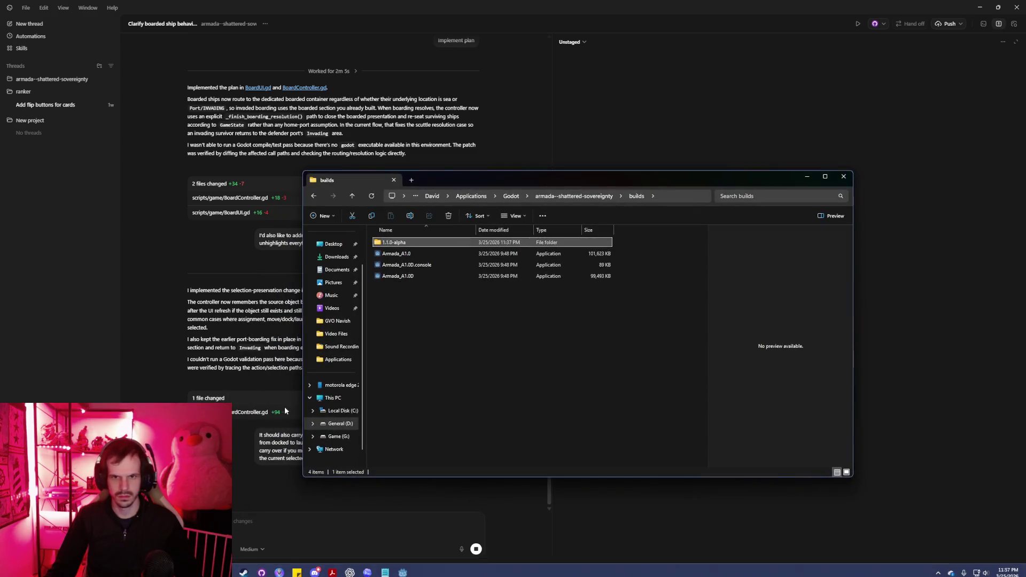
pyautogui.doubleClick(400, 245)
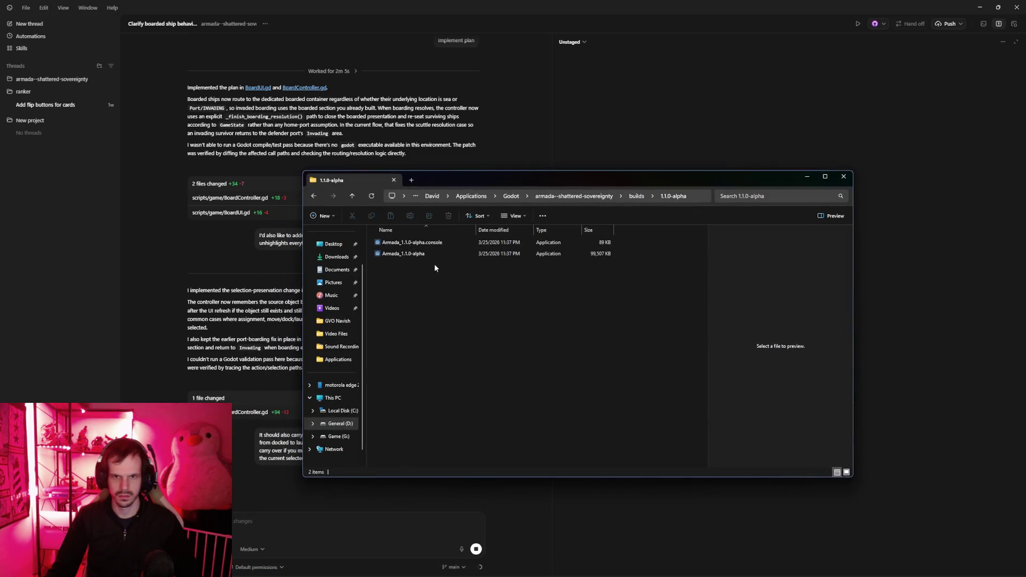
pyautogui.doubleClick(432, 254)
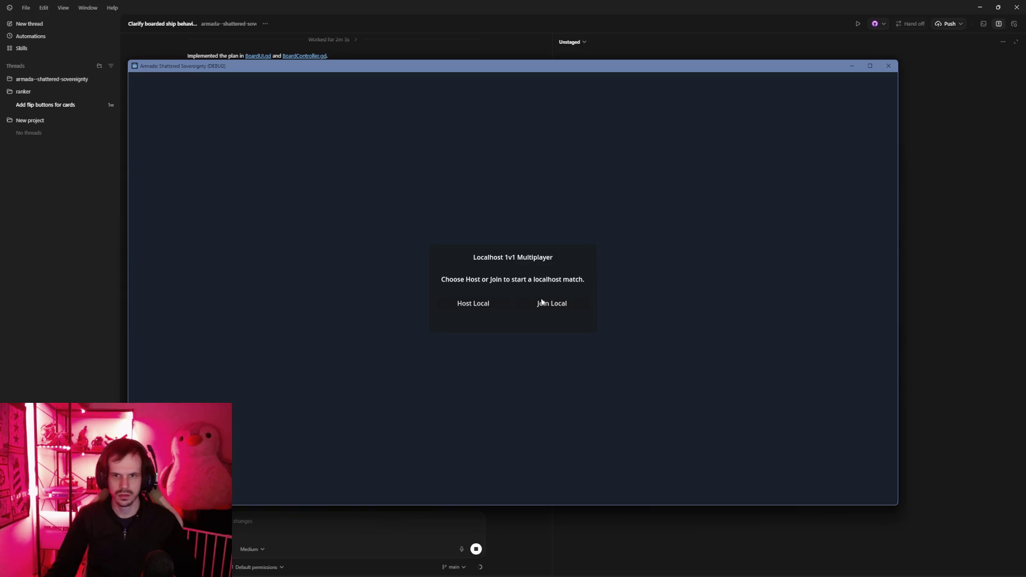
# Launch a second Armada_1.1.0-alpha instance and position both game windows side by side.
pyautogui.moveTo(779, 66); pyautogui.dragTo(992, 114)
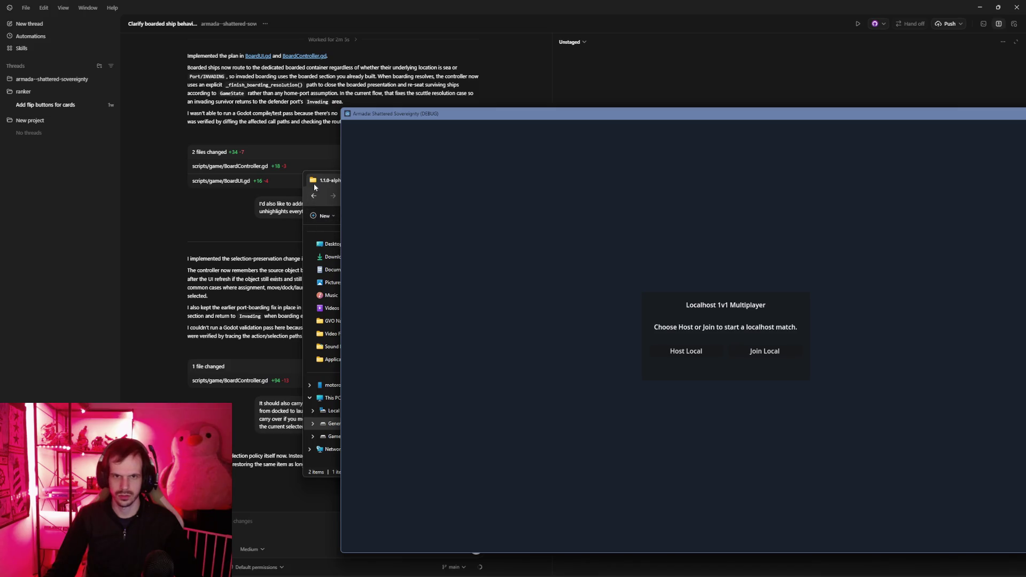
pyautogui.click(326, 181)
pyautogui.doubleClick(401, 254)
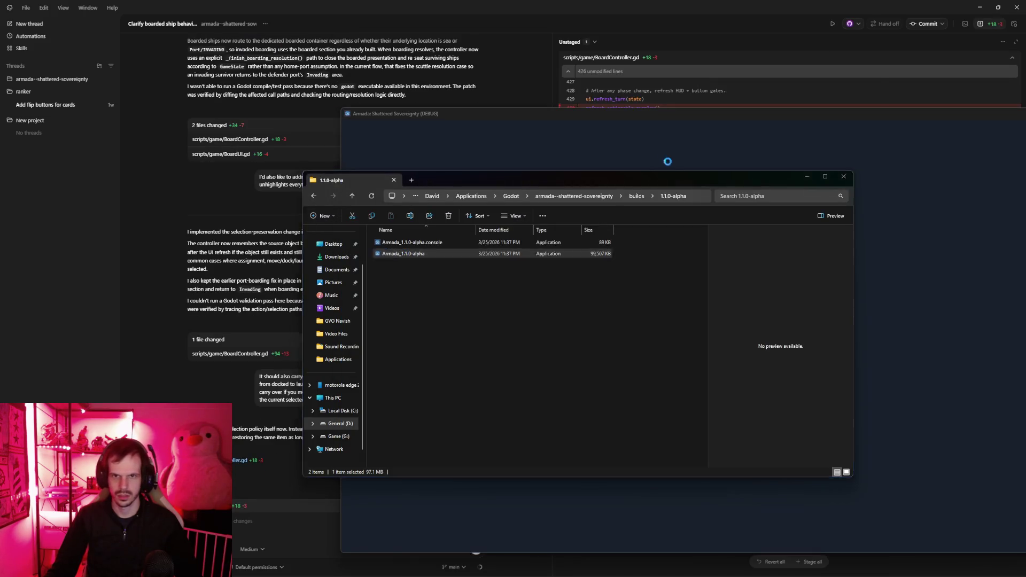
pyautogui.moveTo(839, 120); pyautogui.dragTo(699, 90)
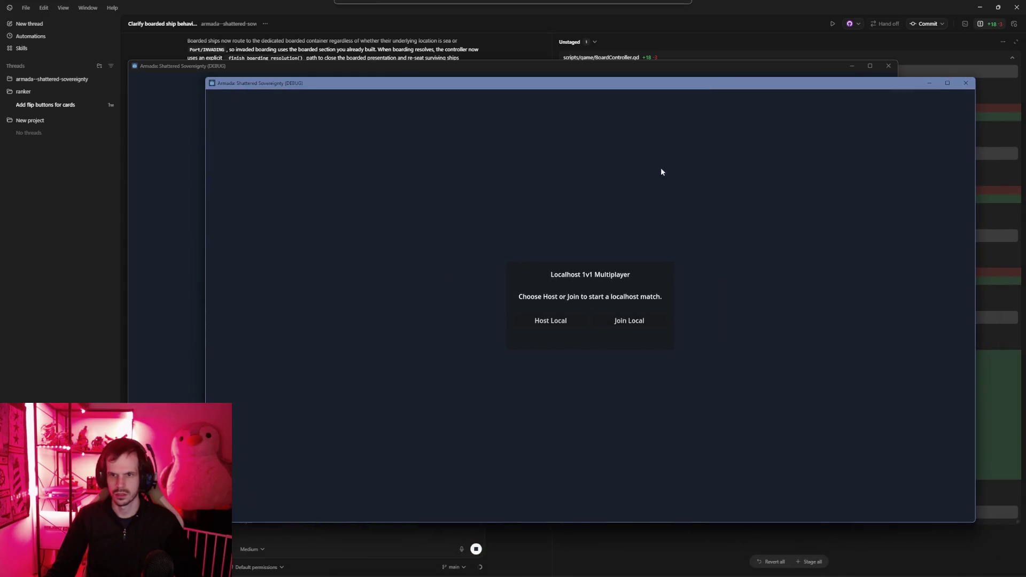
# Host a local match in one instance, join from the other, inspect both boards, and close them.
pyautogui.click(551, 321)
pyautogui.click(568, 300)
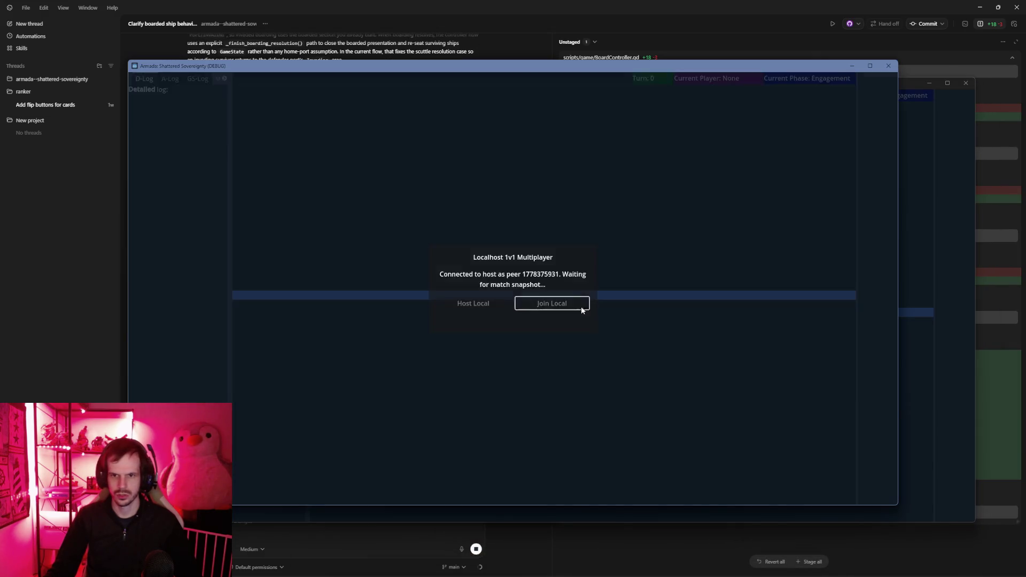
pyautogui.click(907, 308)
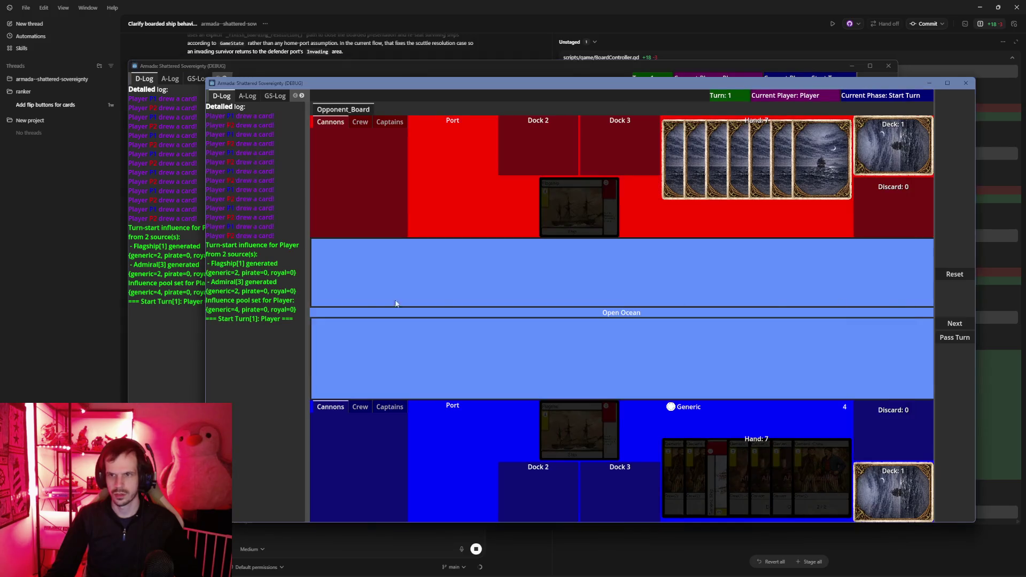
pyautogui.click(186, 295)
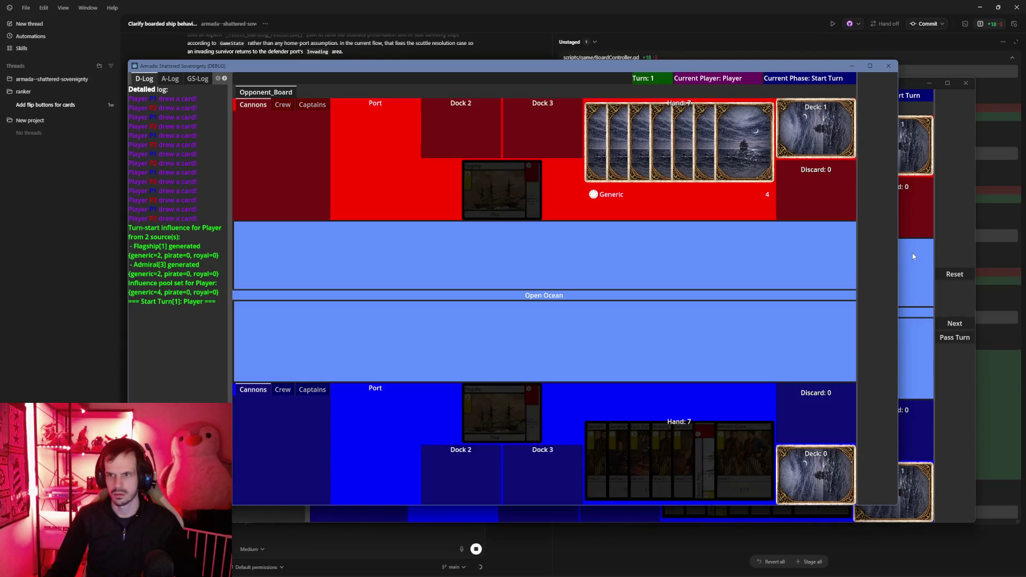
pyautogui.hotkey('alt', 'F4')
pyautogui.hotkey('alt', 'F4')
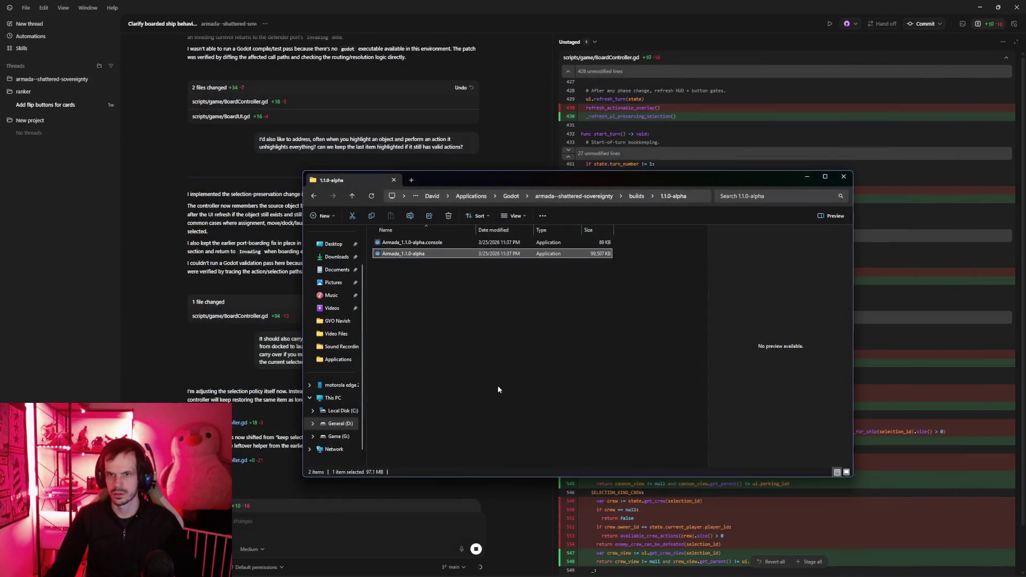
# Bring Codex forward to read its reply and the BoardController.gd diff.
pyautogui.click(174, 357)
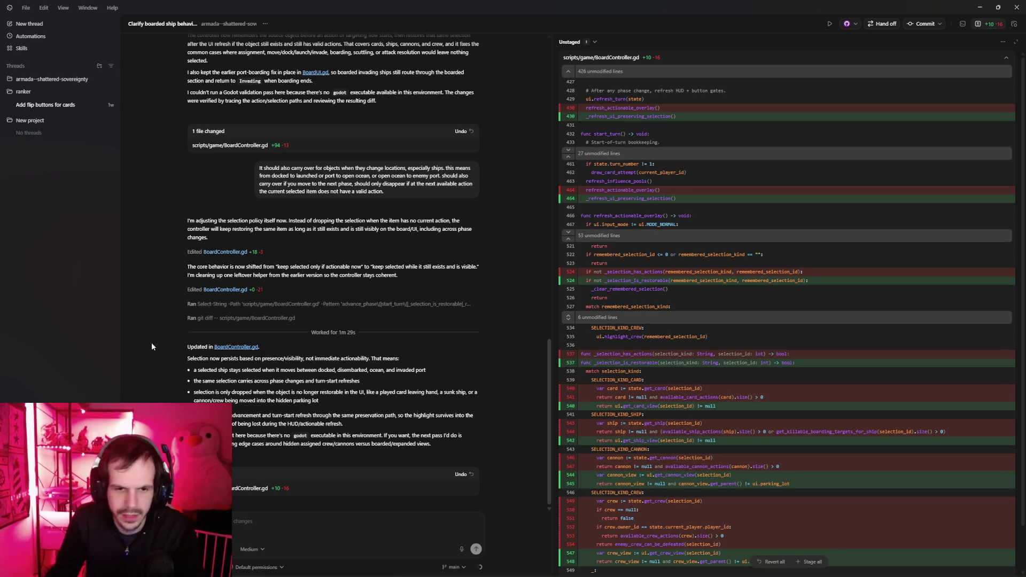
# Tell Codex launched ships should dock immediately and highlights persist unless no action is available.
pyautogui.click(258, 528)
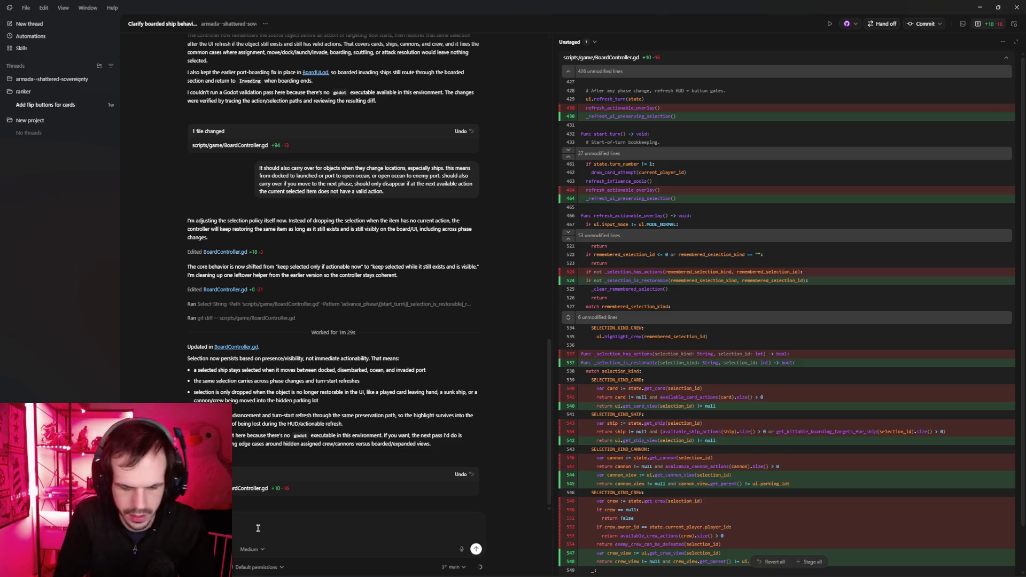
pyautogui.write('l')
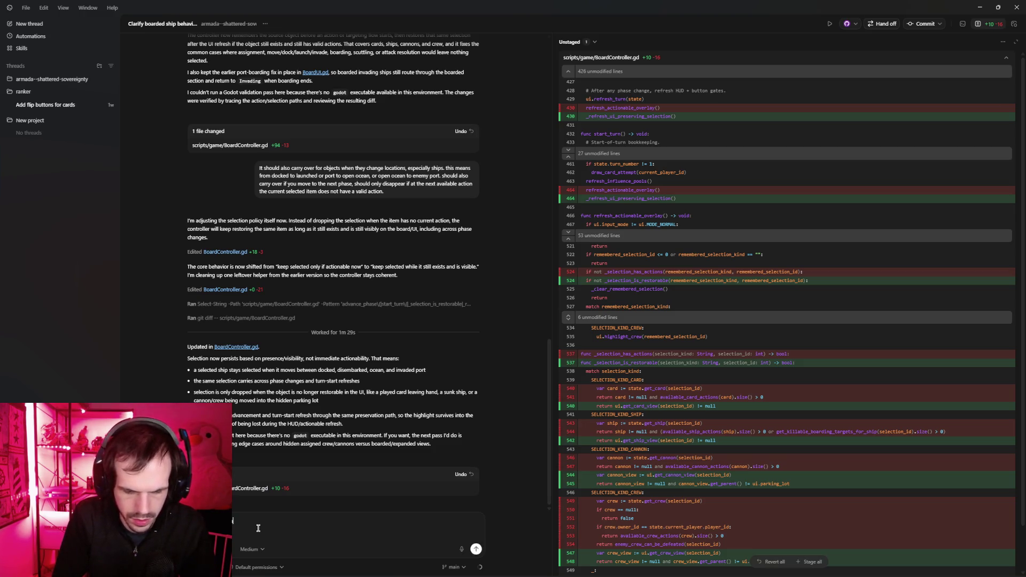
pyautogui.write(' intent was close, ')
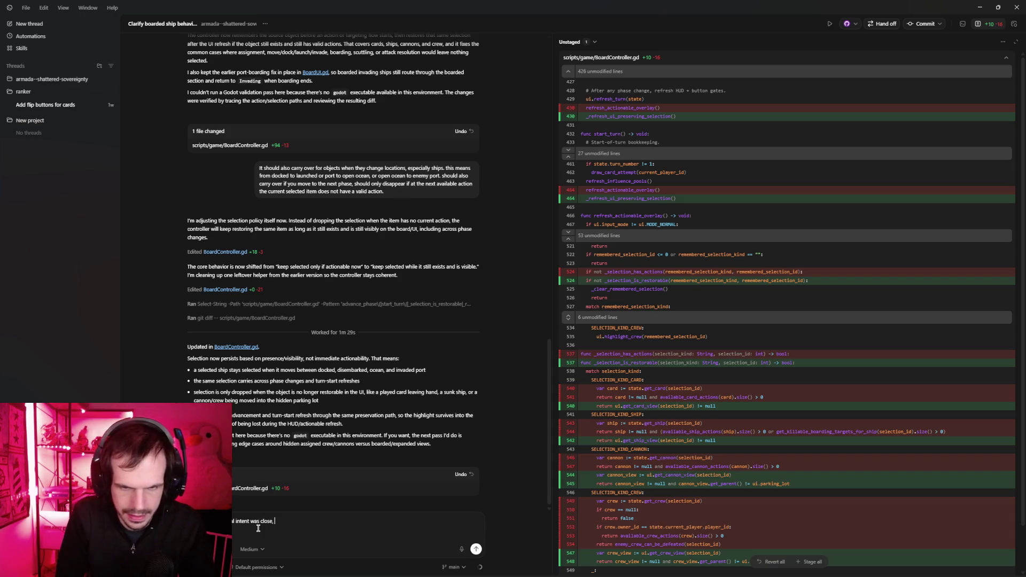
pyautogui.write('when it mo')
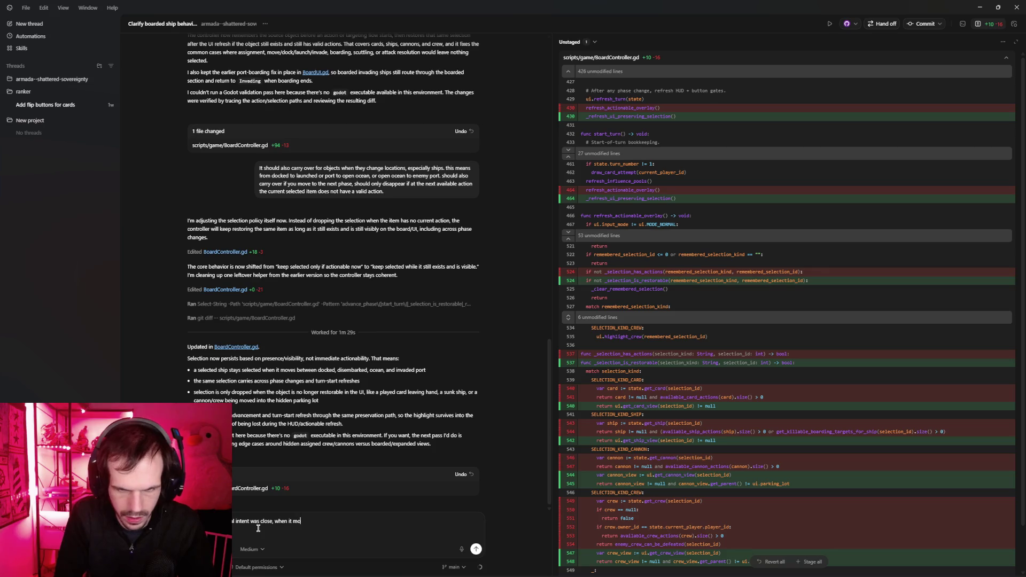
pyautogui.write('ve')
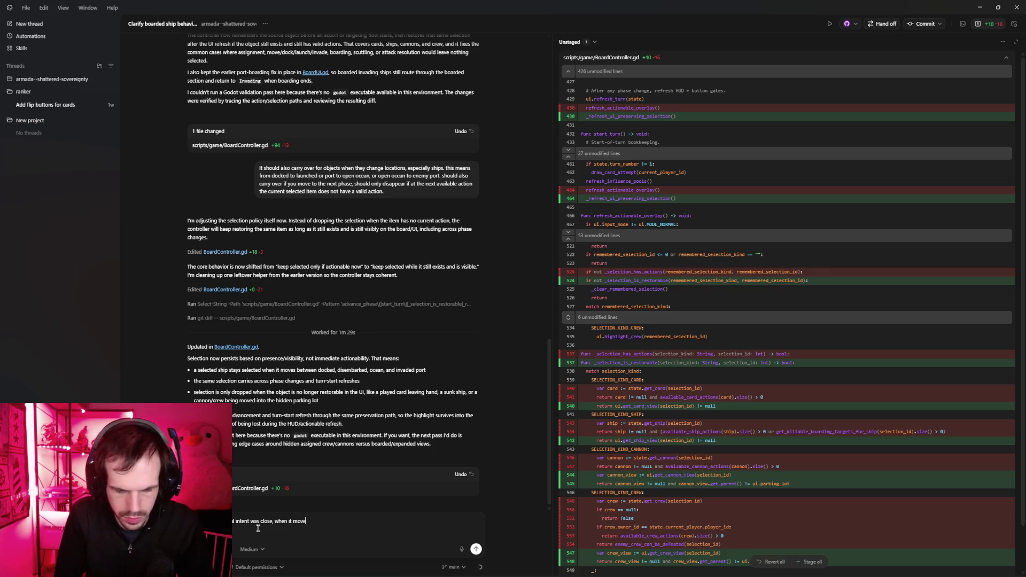
pyautogui.write('s from doc')
pyautogui.write('ked to launch')
pyautogui.write(' the ship ')
pyautogui.write('should imme')
pyautogui.write('dial')
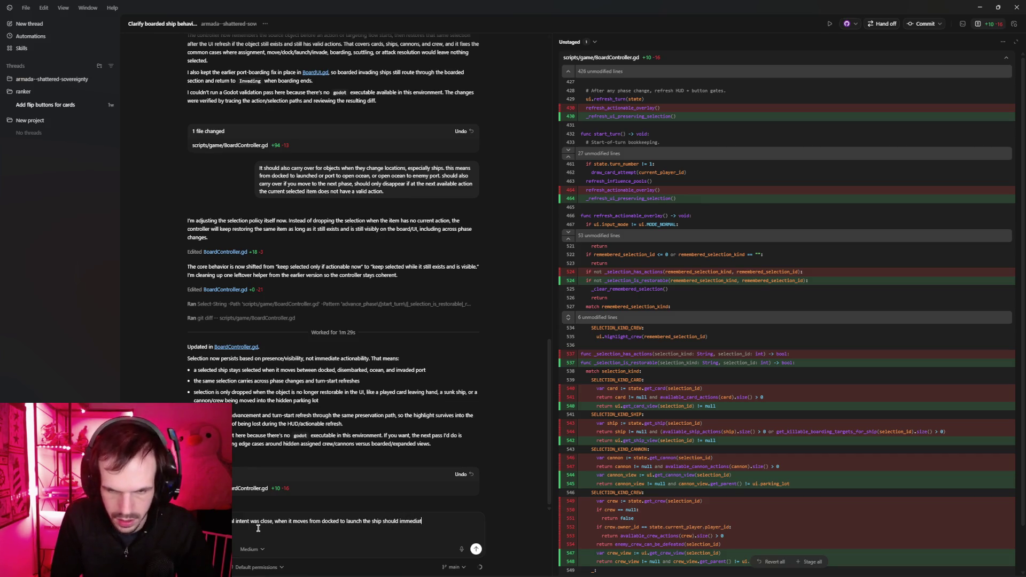
pyautogui.write('ely be able')
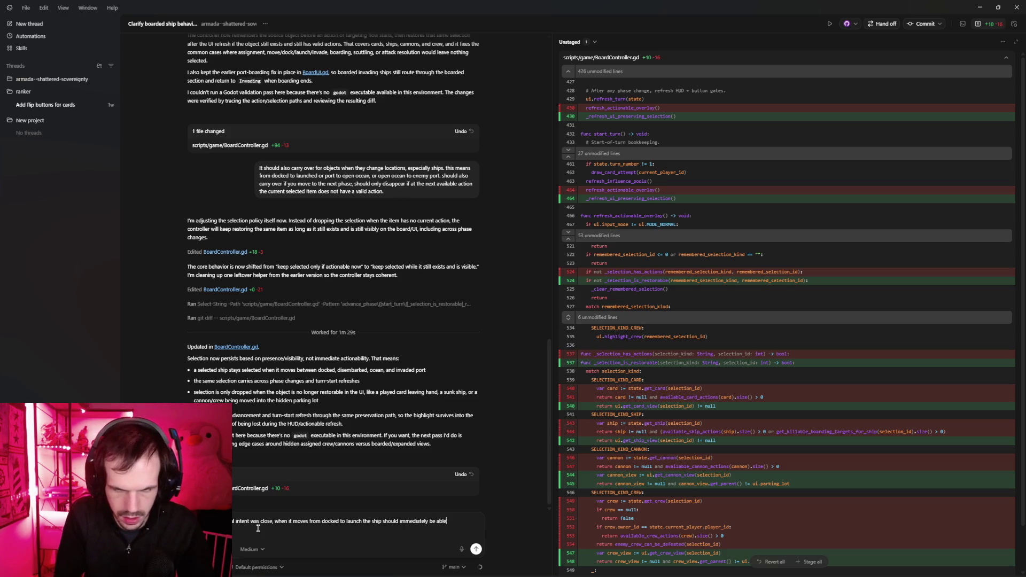
pyautogui.write(' to dock from')
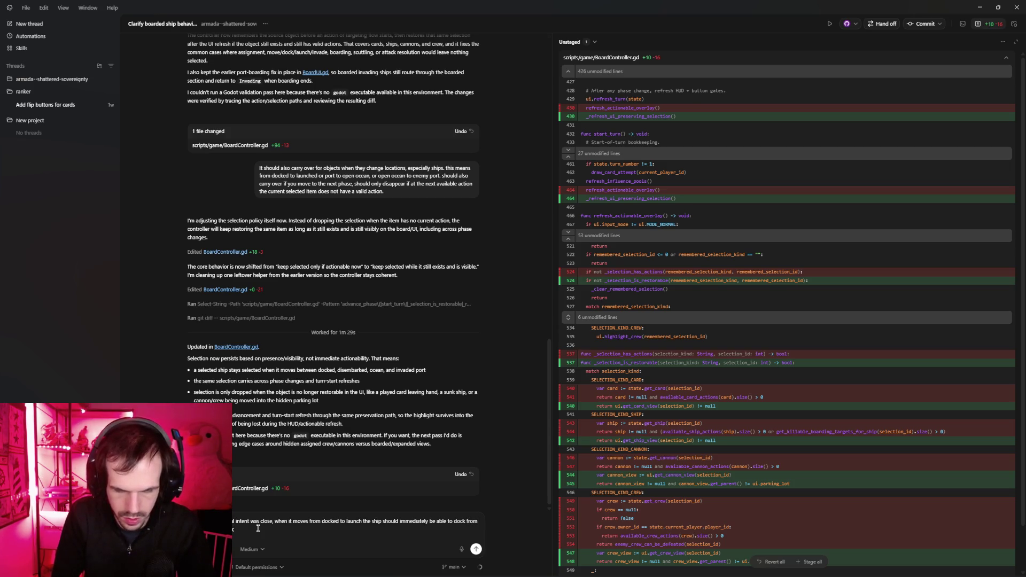
pyautogui.write('curr')
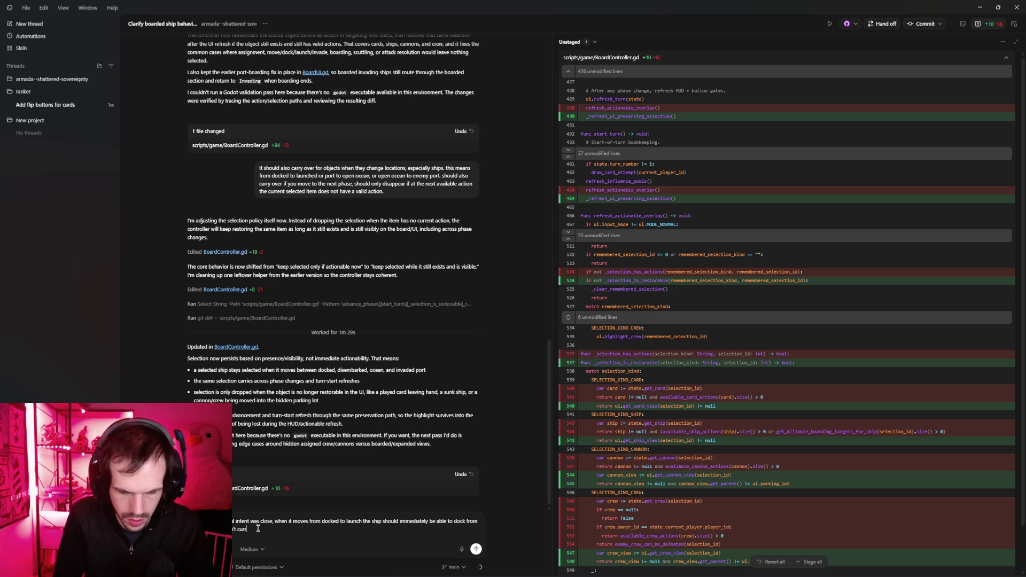
pyautogui.write('ently have a')
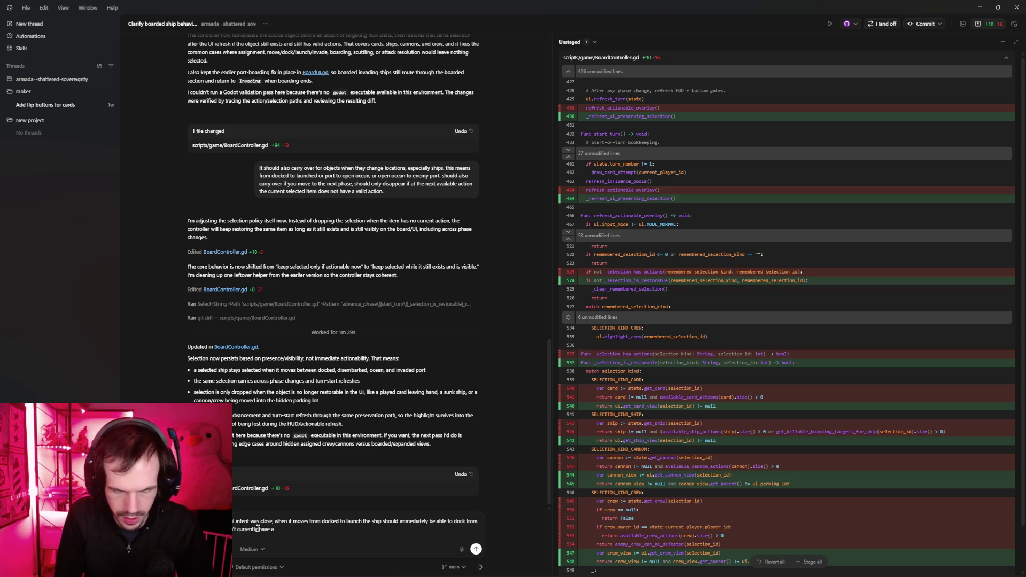
pyautogui.write(' pre')
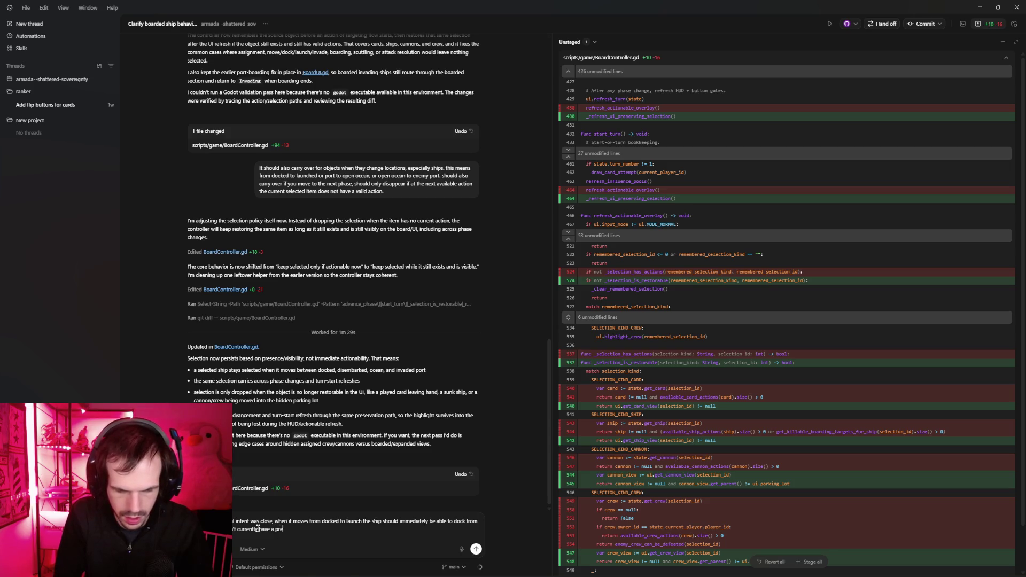
pyautogui.write('vention against that.')
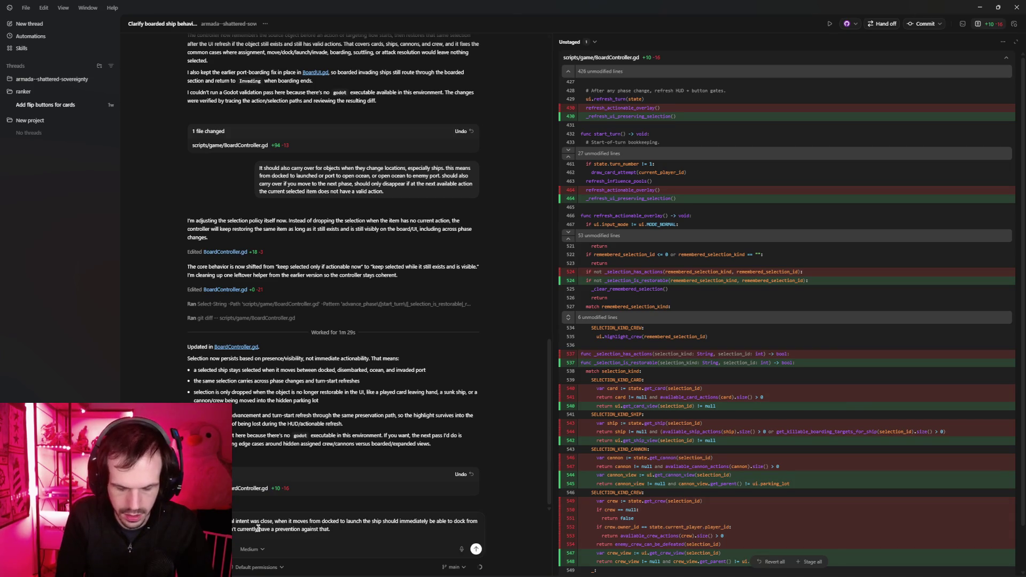
pyautogui.write('Sothe')
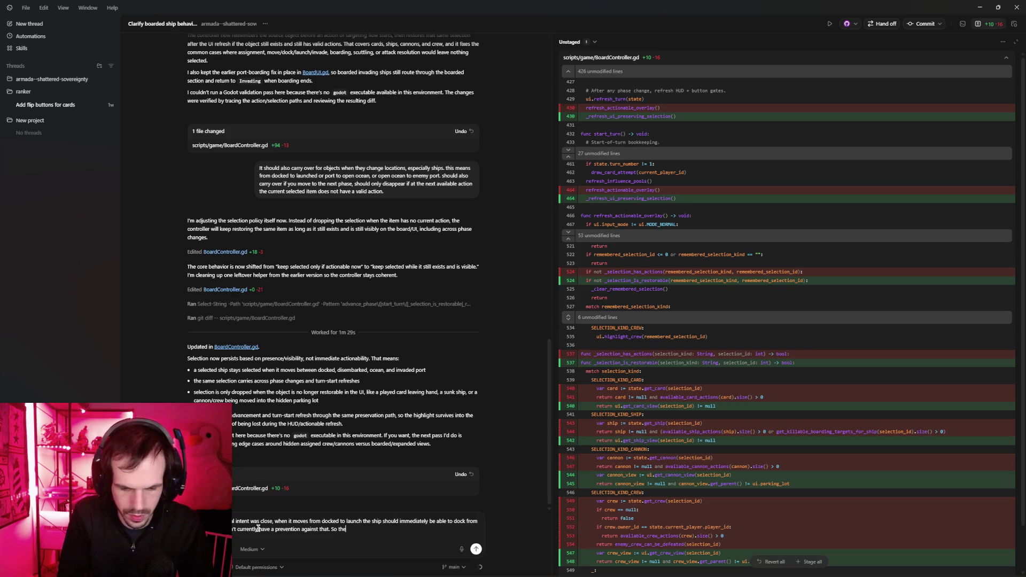
pyautogui.write('highligh')
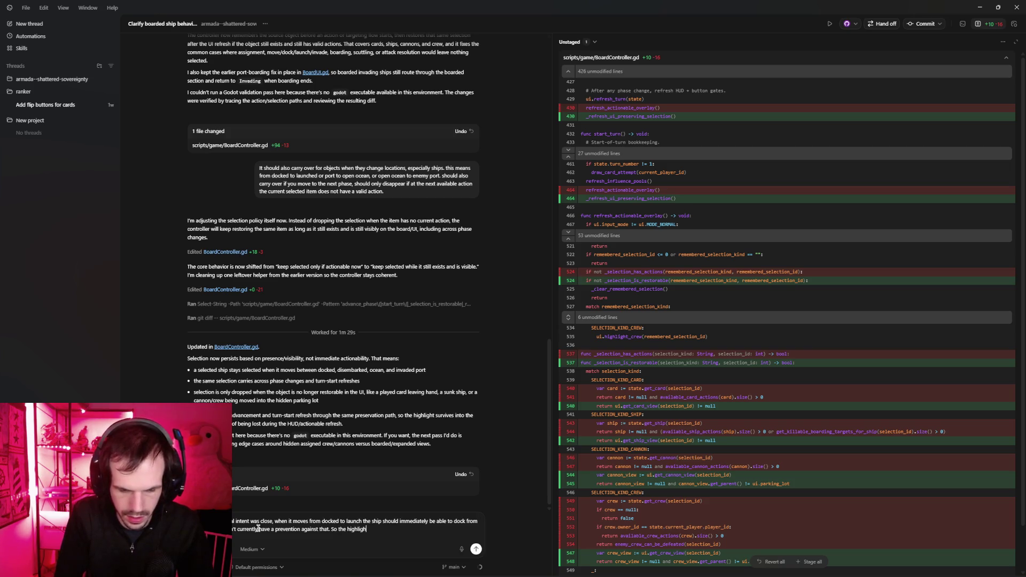
pyautogui.write('t shou')
pyautogui.write('ld poe')
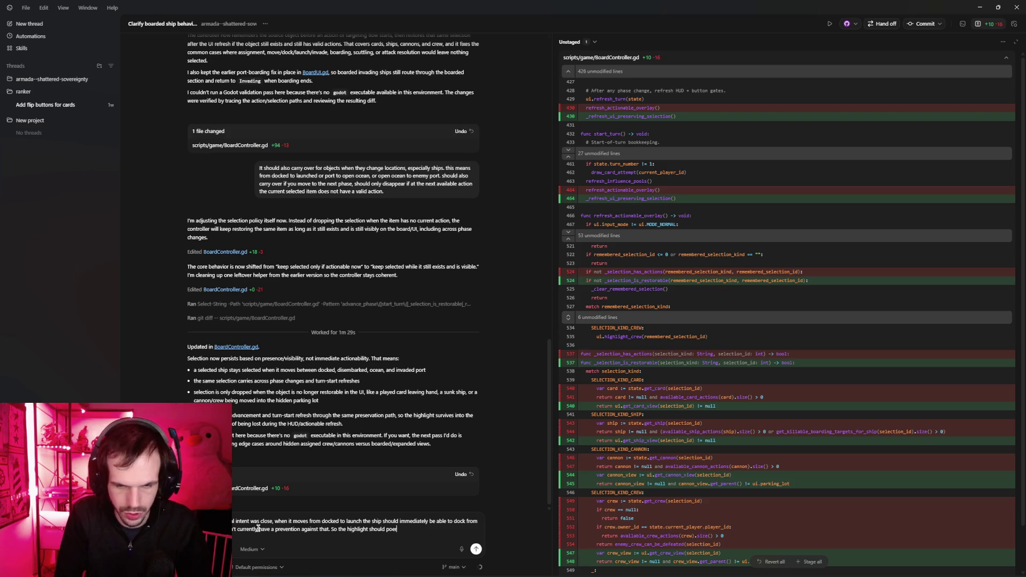
pyautogui.press('BackSpace')
pyautogui.press('BackSpace')
pyautogui.write('ersist.')
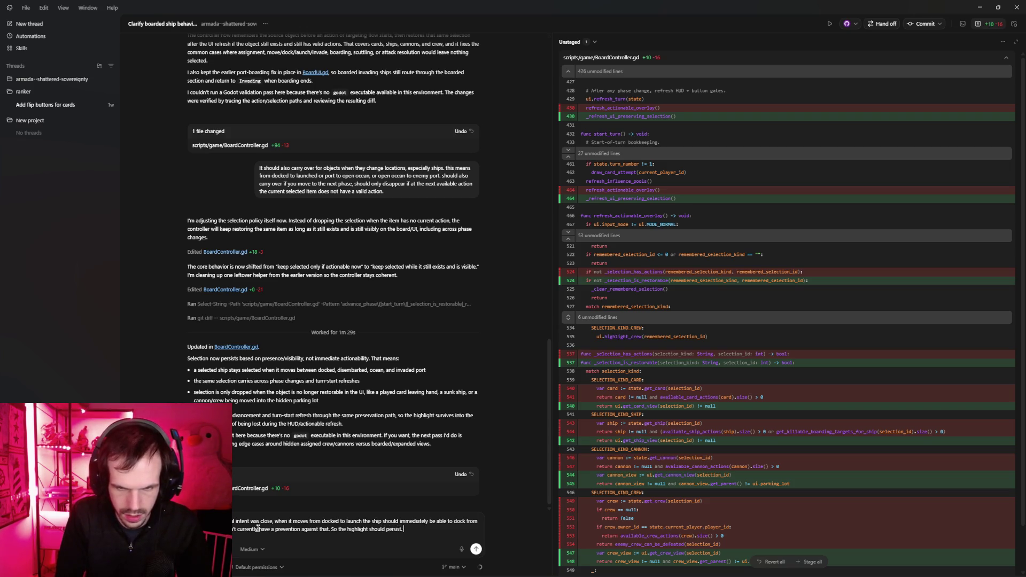
pyautogui.write(' th')
pyautogui.write('e a')
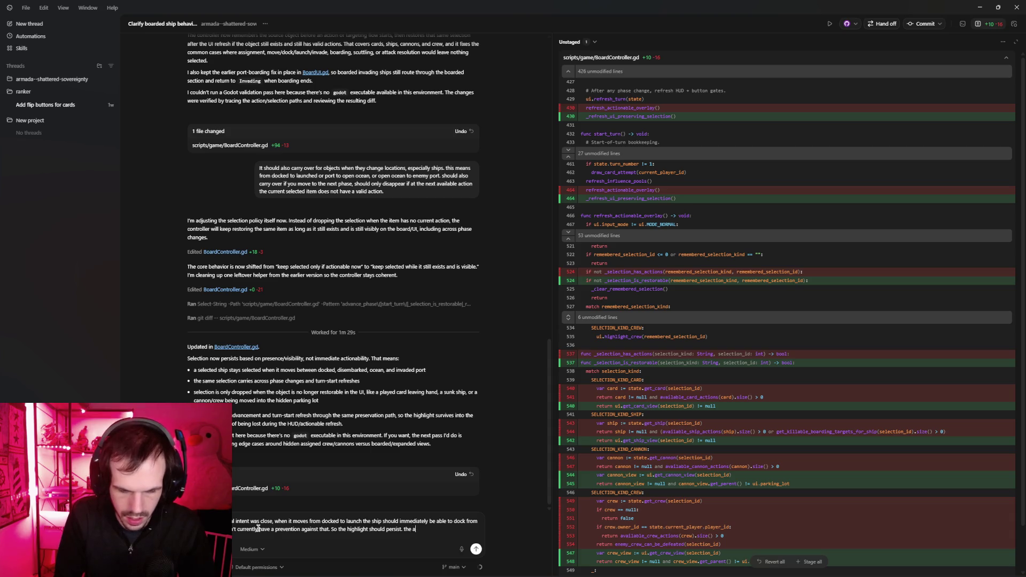
pyautogui.write('dditional clar')
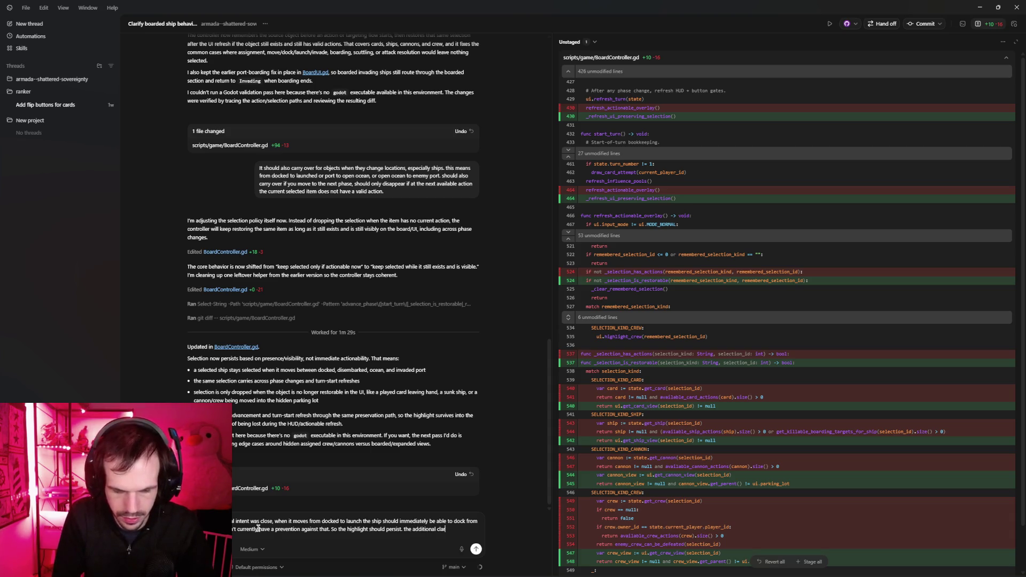
pyautogui.write('ifation was')
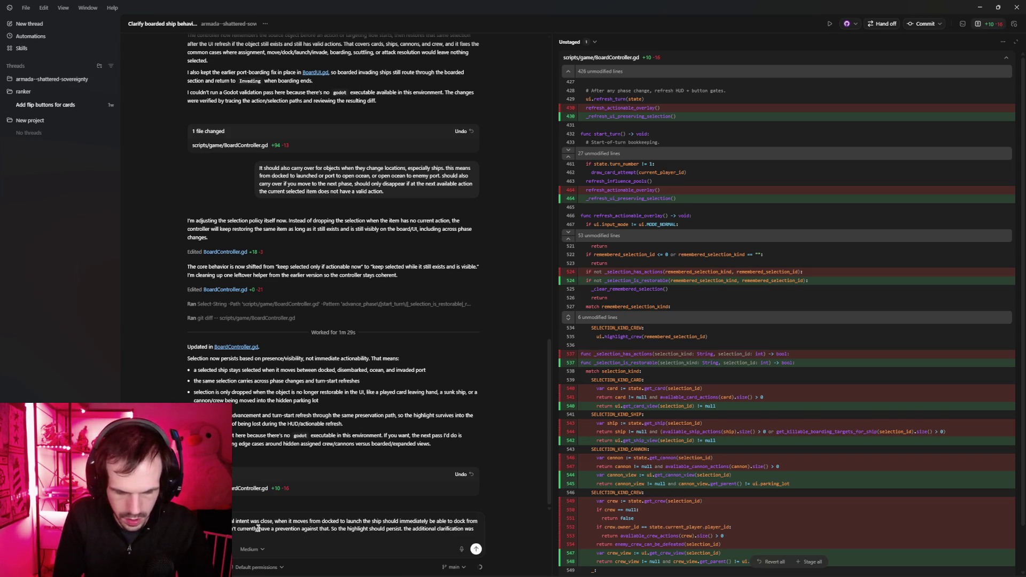
pyautogui.write(' ser')
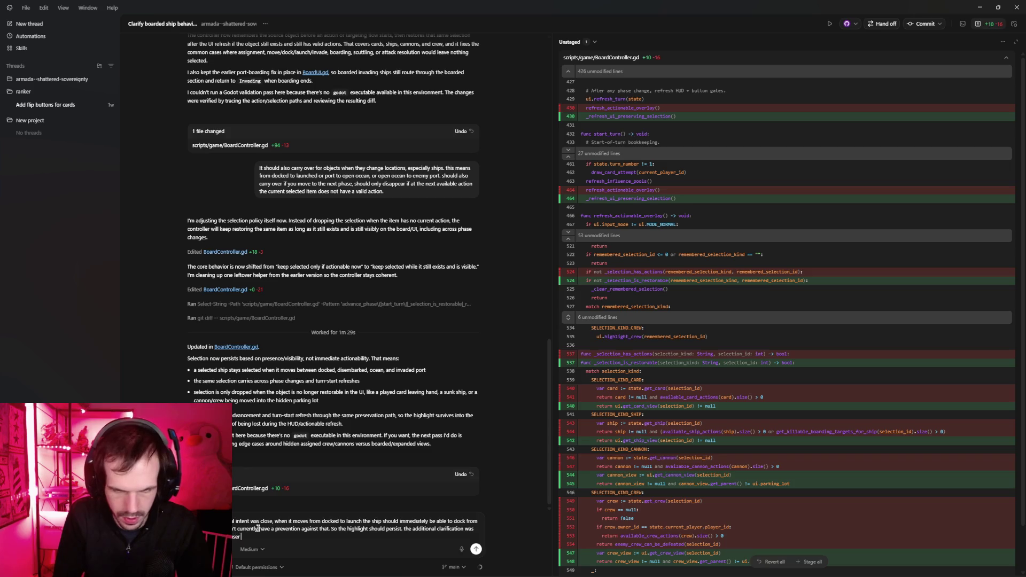
pyautogui.write(' hits the next button.')
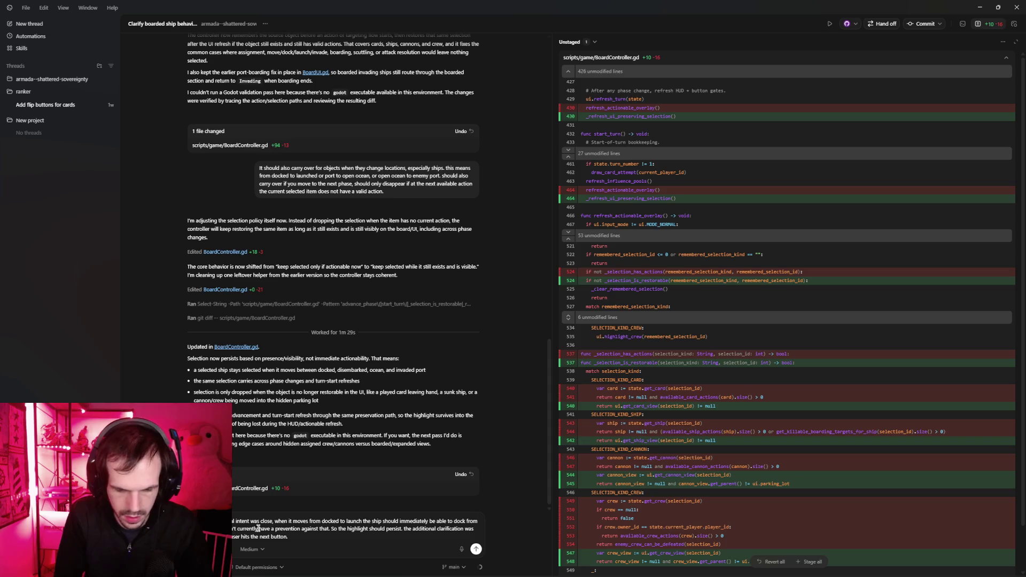
pyautogui.write('When the user does that the game proceeds to the')
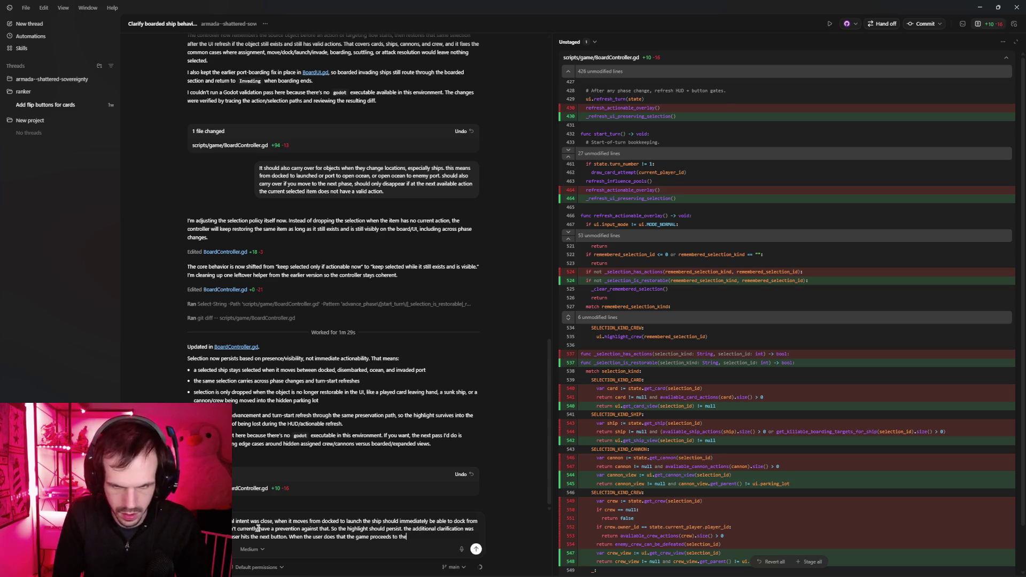
pyautogui.write('which we')
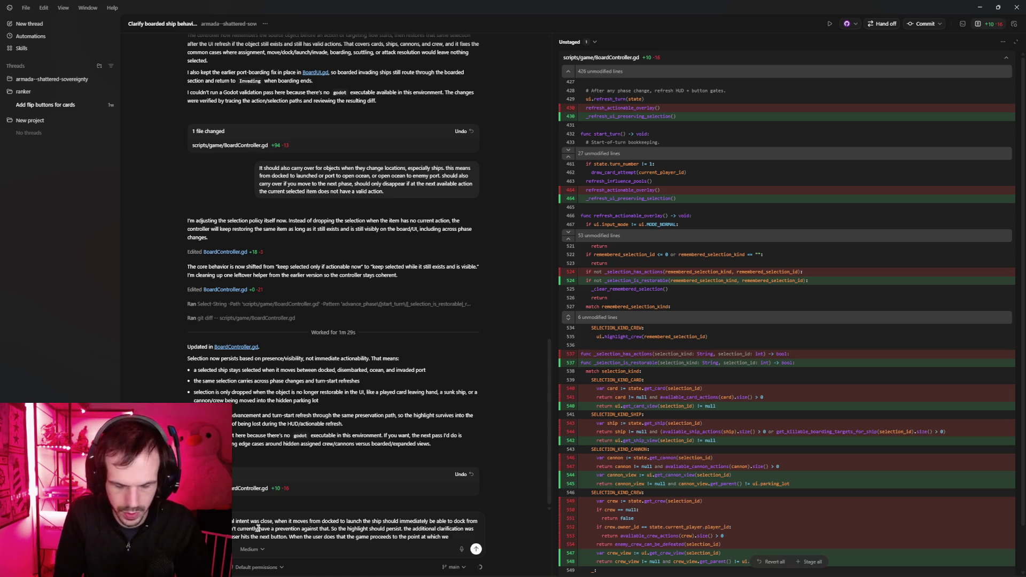
pyautogui.write('find the ')
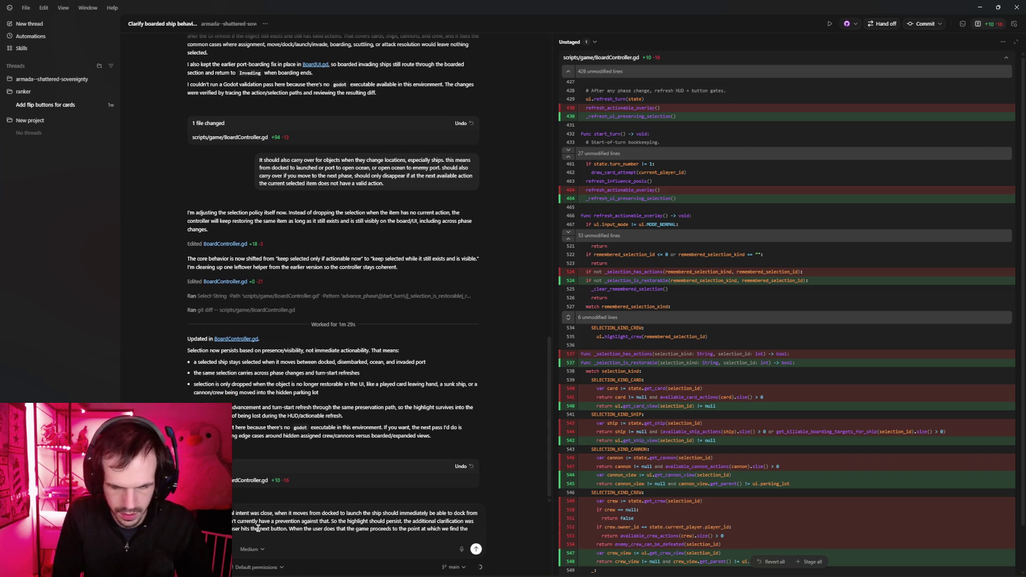
pyautogui.write('selection,')
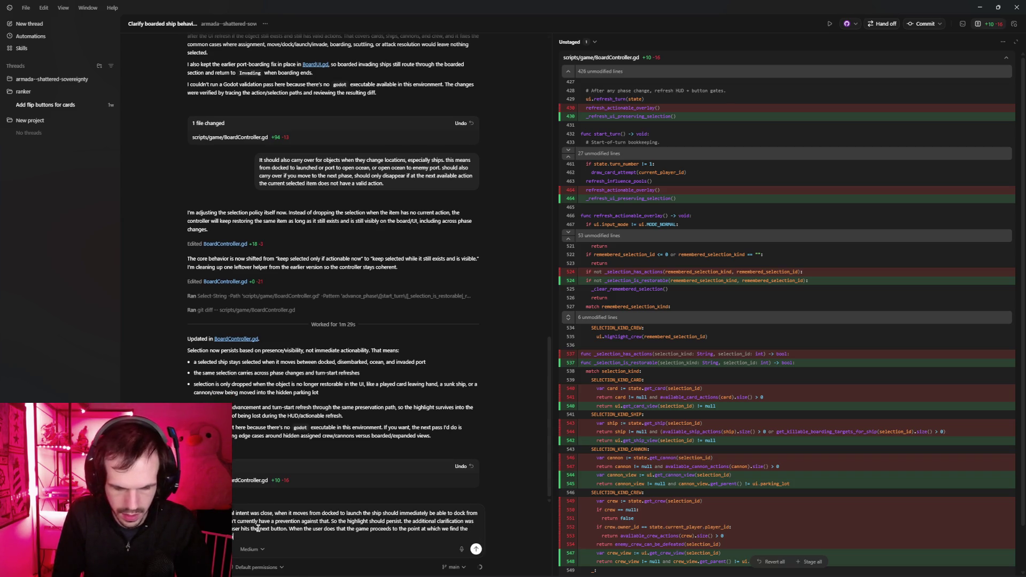
pyautogui.write('nd what')
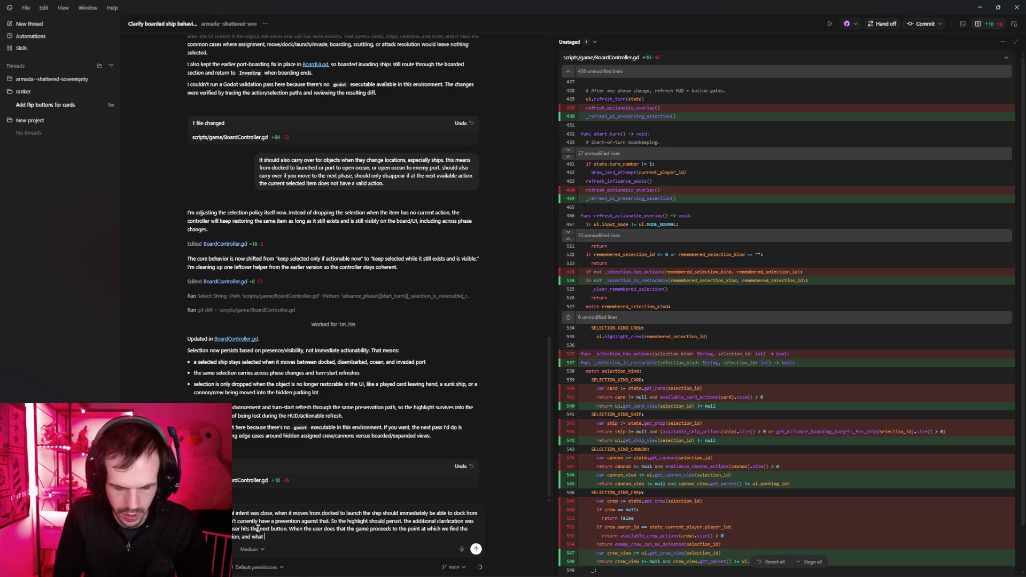
pyautogui.write(" I'm saying is")
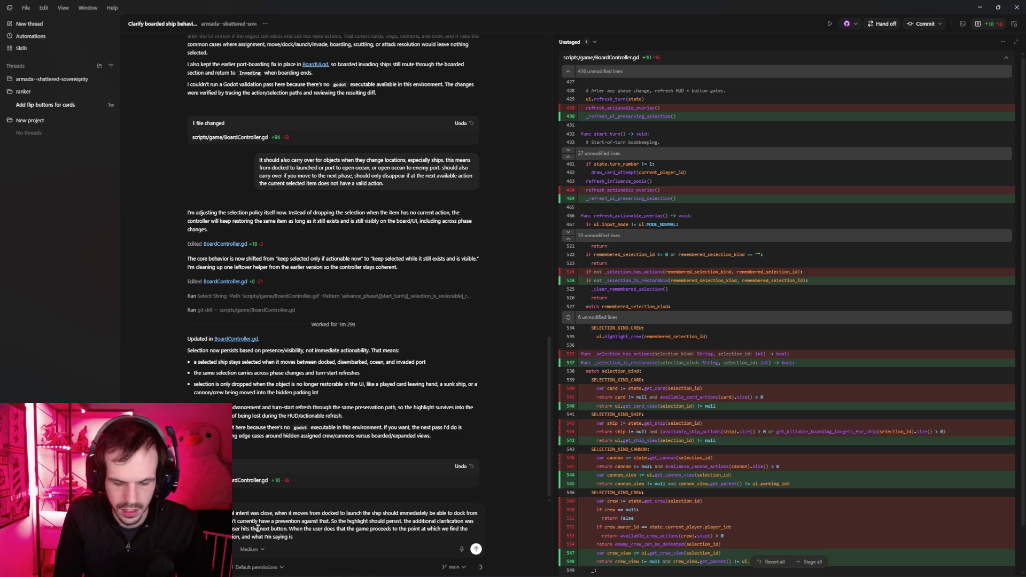
pyautogui.write(' we sho')
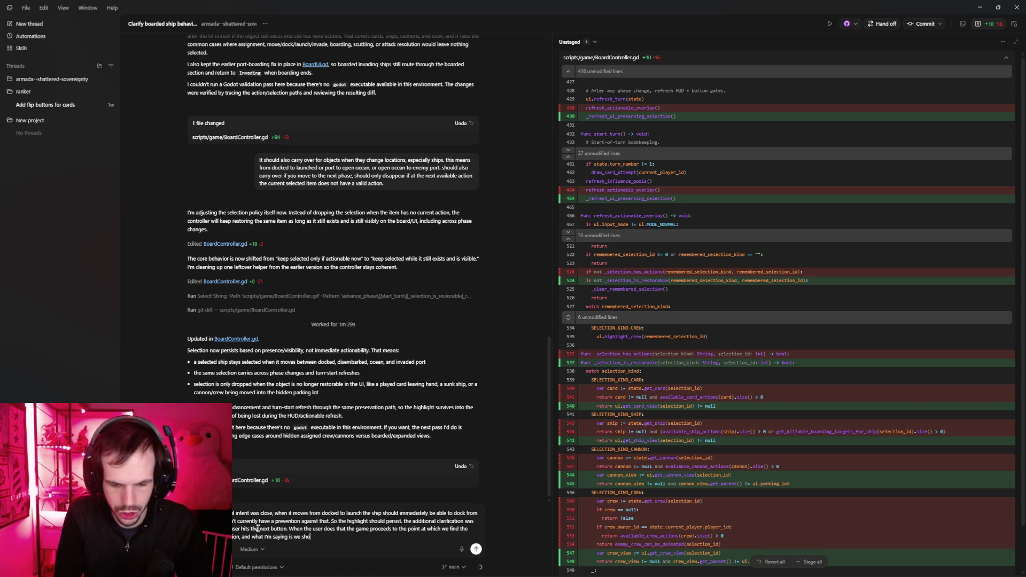
pyautogui.write('uld wait until')
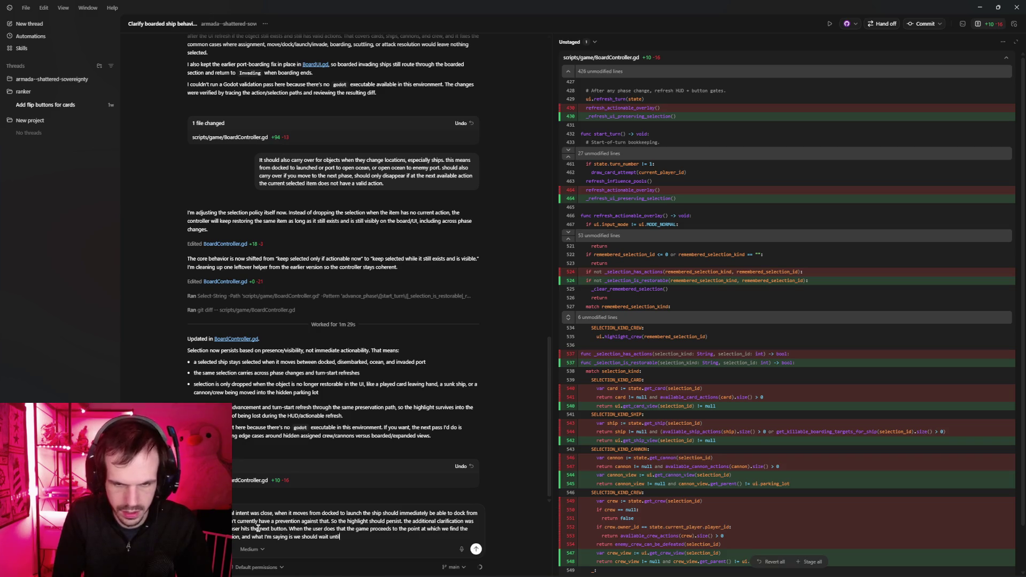
pyautogui.write(' that point ')
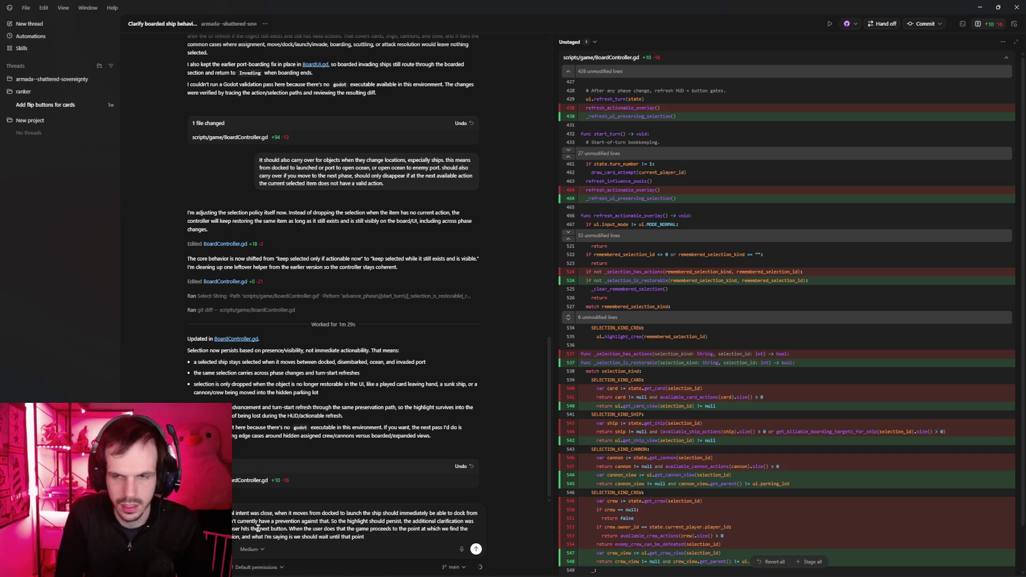
pyautogui.write('to check if the highlighted')
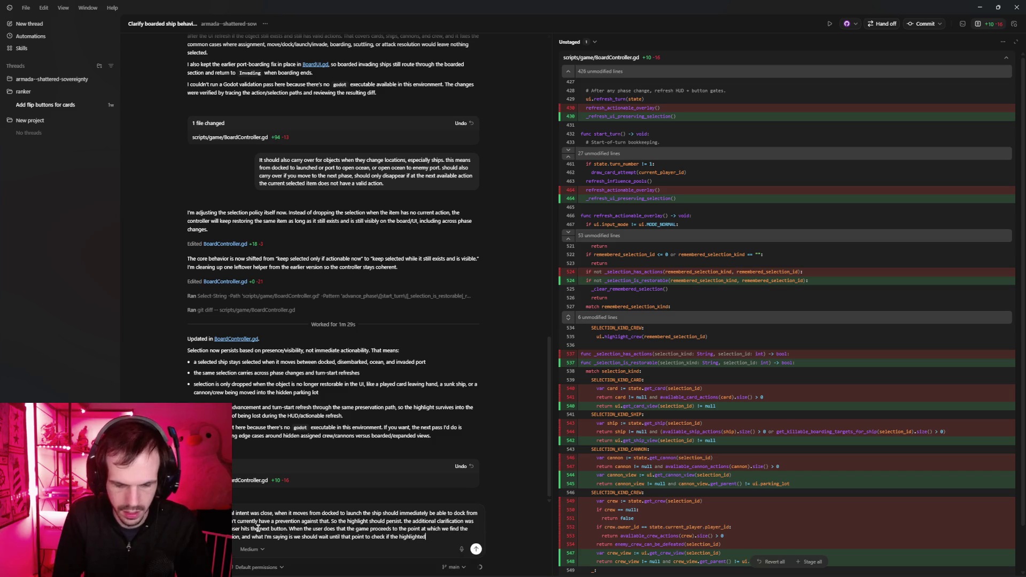
pyautogui.write(' item has an action and')
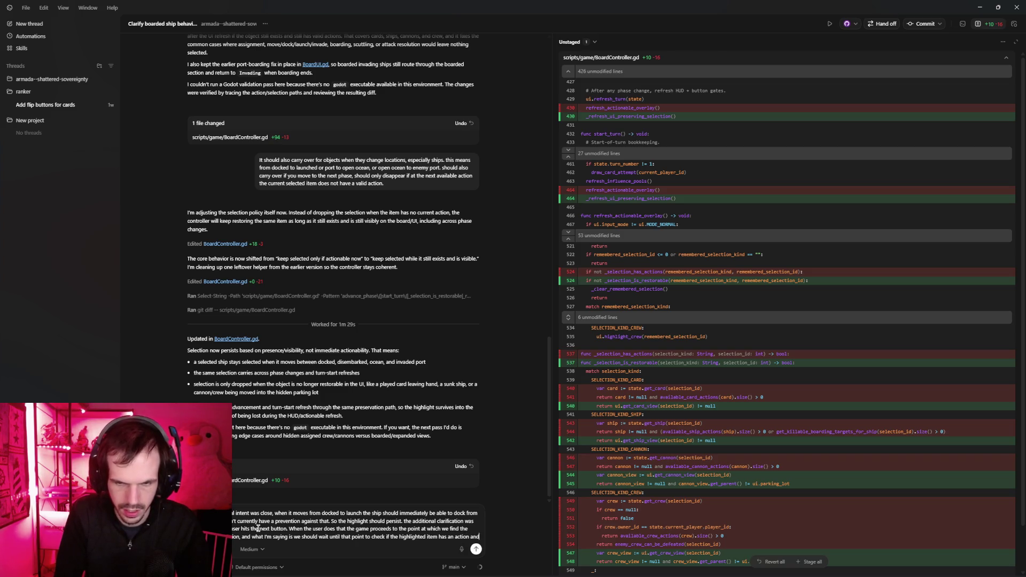
pyautogui.hotkey('shift', 'Return')
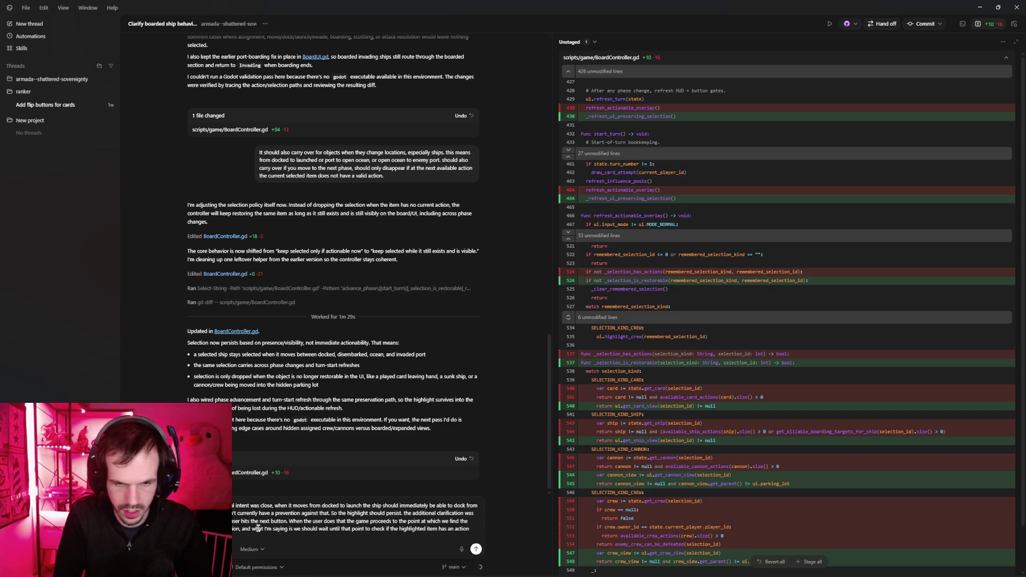
pyautogui.press('BackSpace')
pyautogui.press('BackSpace')
pyautogui.press('BackSpace')
pyautogui.write('vailable')
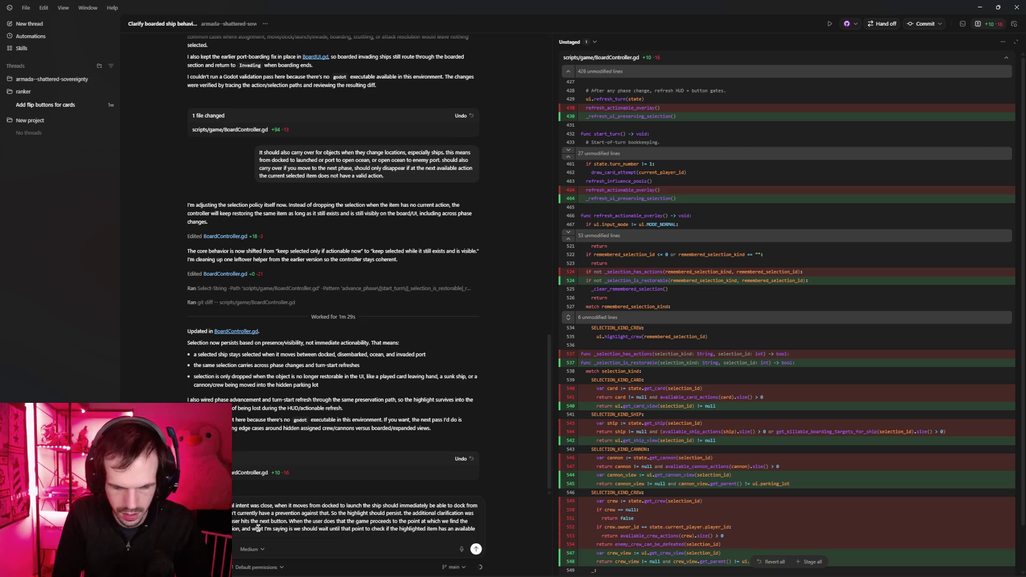
pyautogui.write(' f it does not should we unhighlight it.')
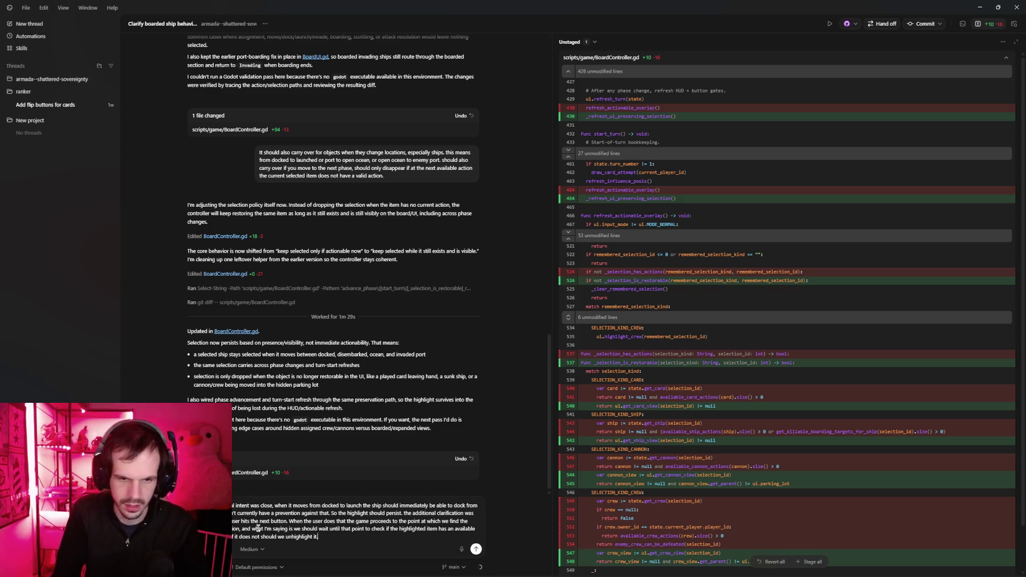
pyautogui.press('Return')
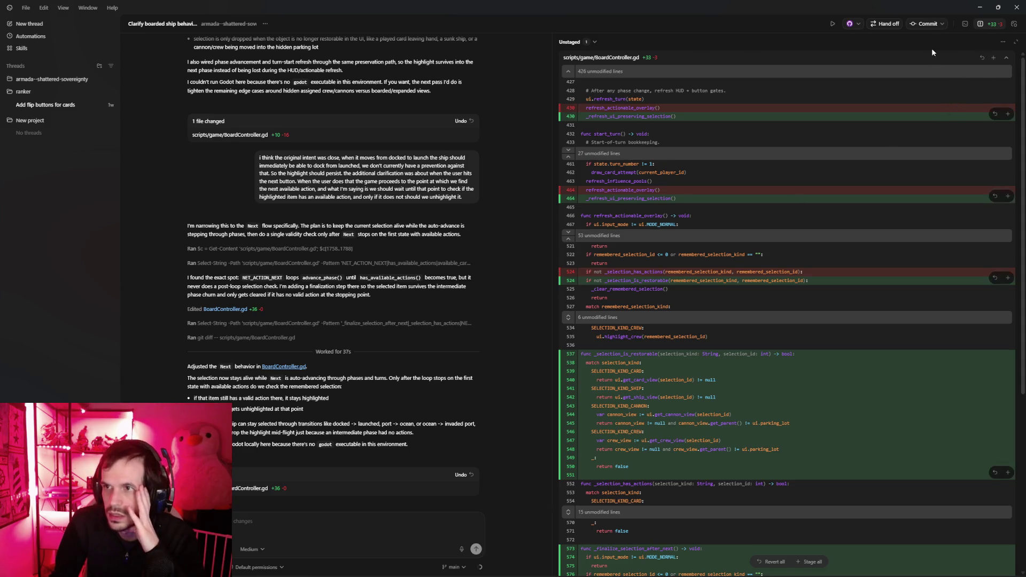
# Commit the BoardController.gd phase-advance selection fix to main, then return to the Godot editor.
pyautogui.click(924, 23)
pyautogui.click(559, 375)
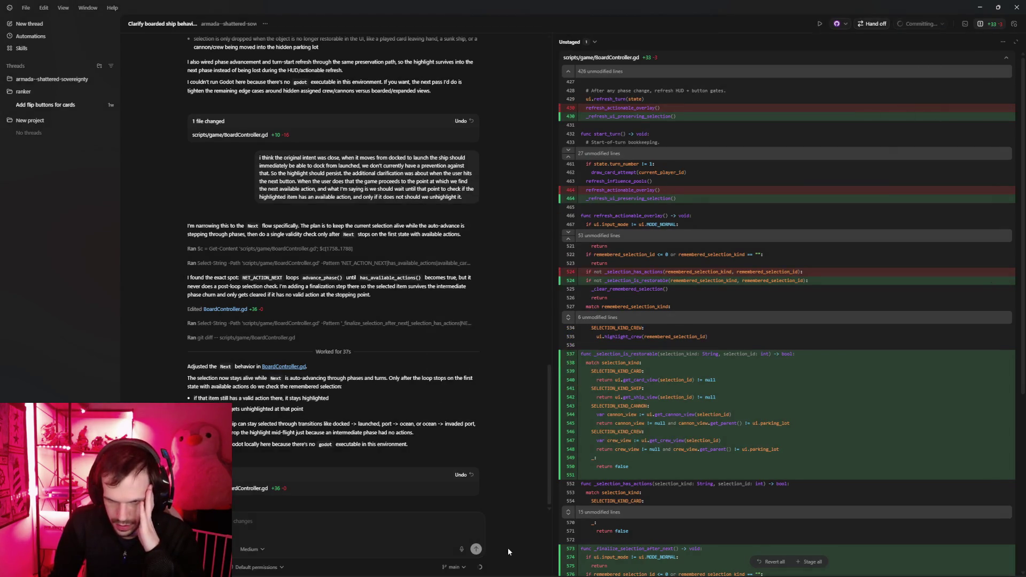
pyautogui.moveTo(402, 571)
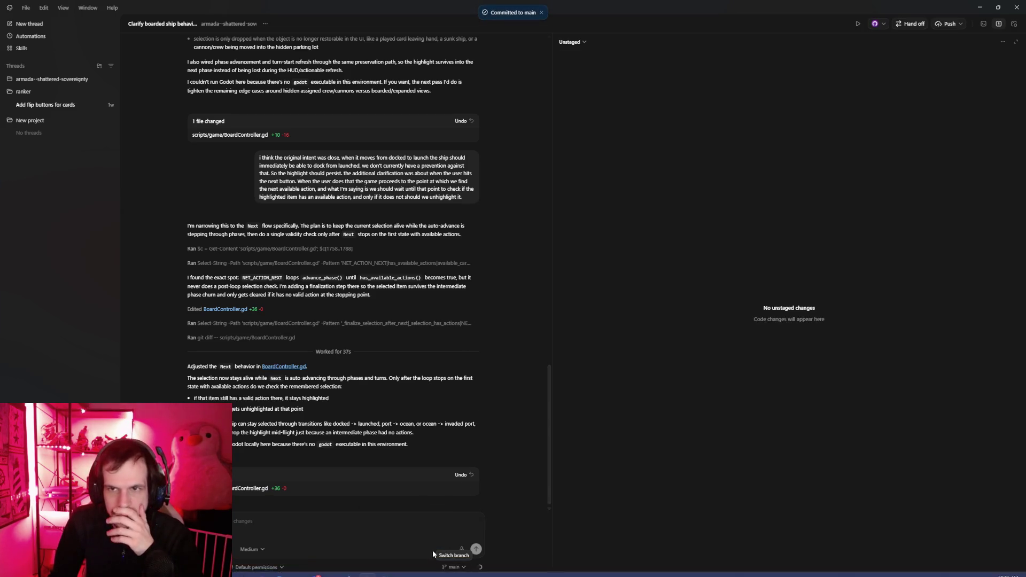
pyautogui.click(402, 569)
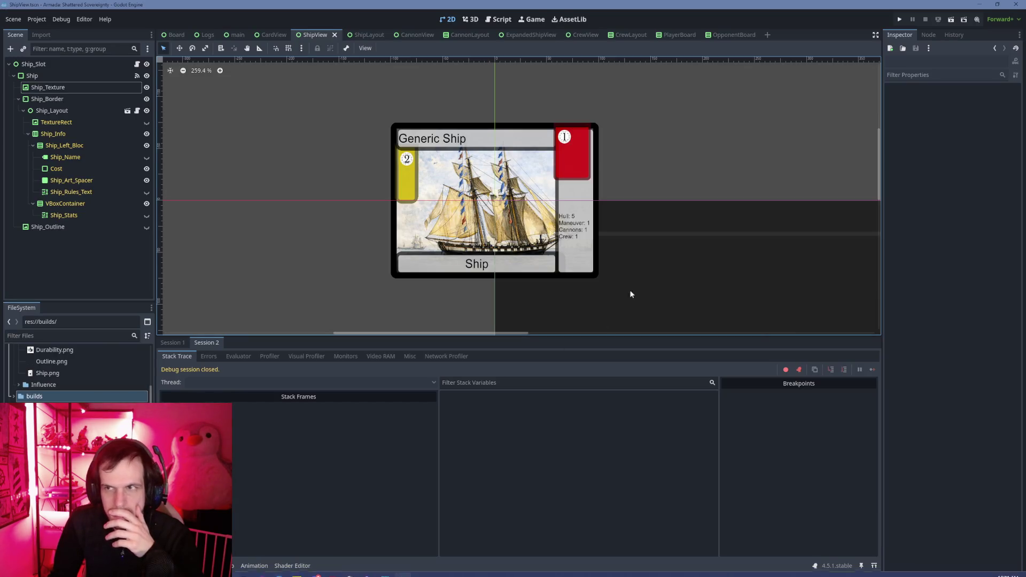
# Run the project, host and join a local 1v1 match, and advance to the Command phase.
pyautogui.click(900, 20)
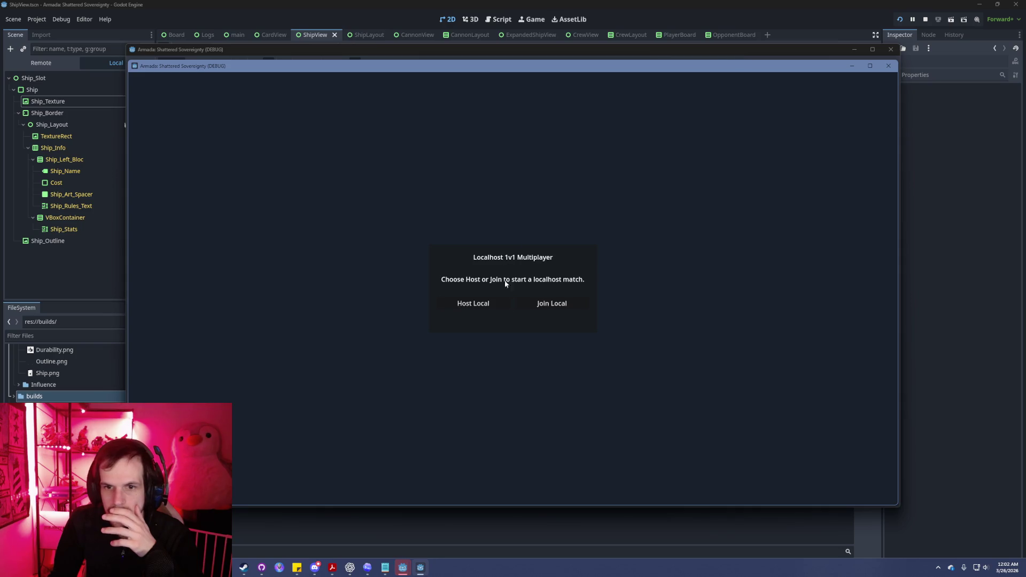
pyautogui.click(485, 309)
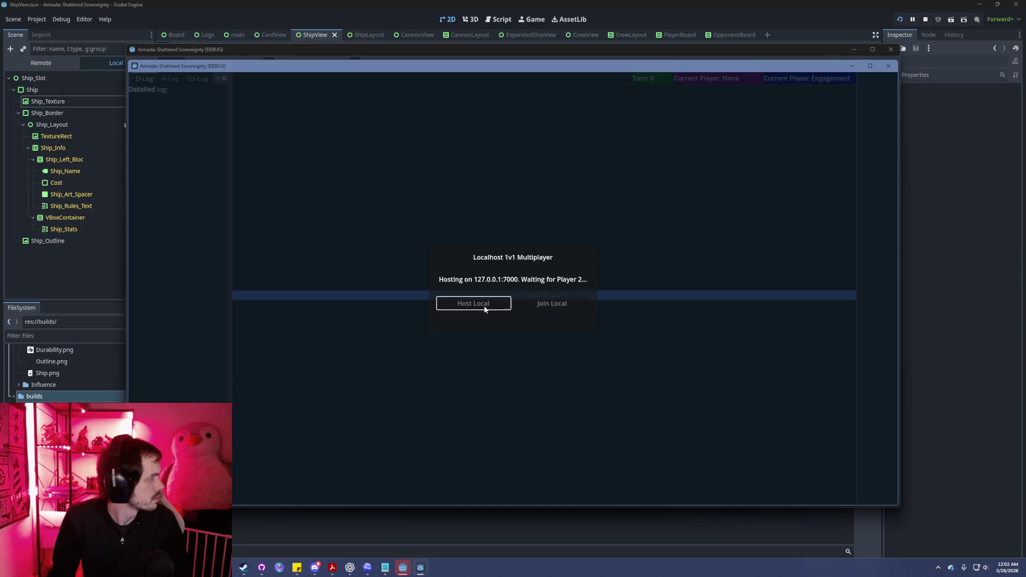
pyautogui.hotkey('alt', 'Tab')
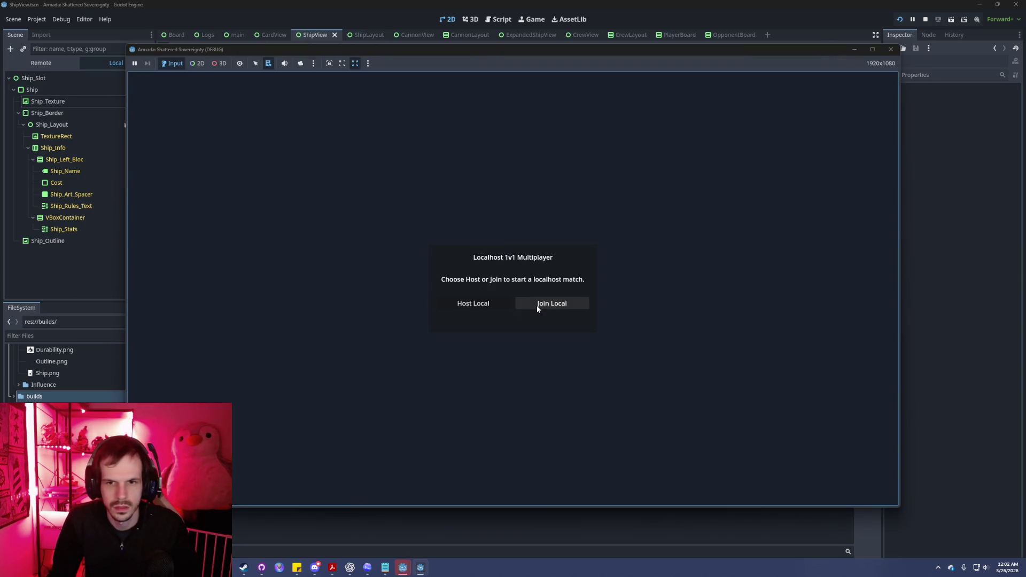
pyautogui.click(538, 308)
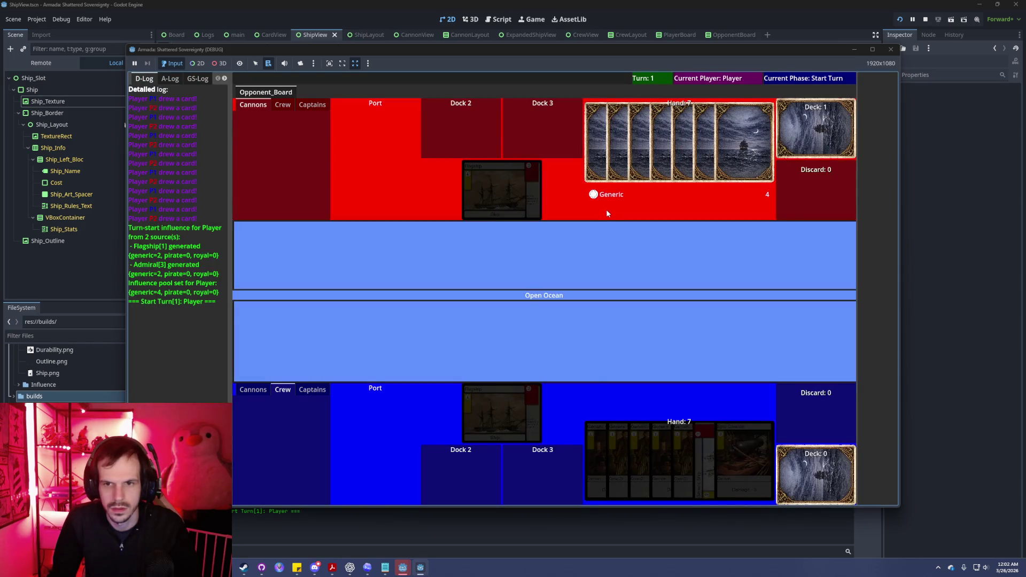
pyautogui.hotkey('alt', 'Tab')
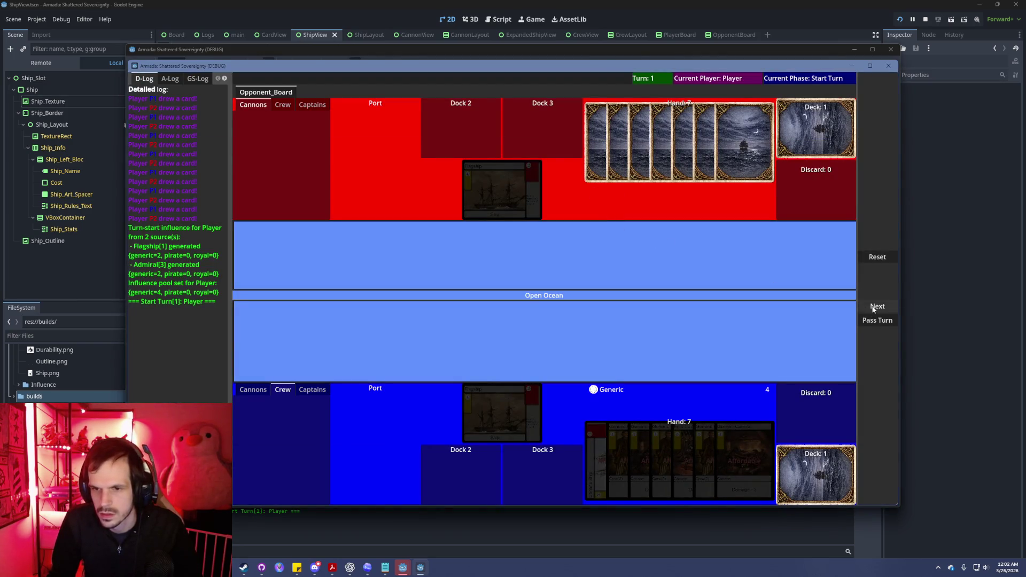
pyautogui.click(874, 308)
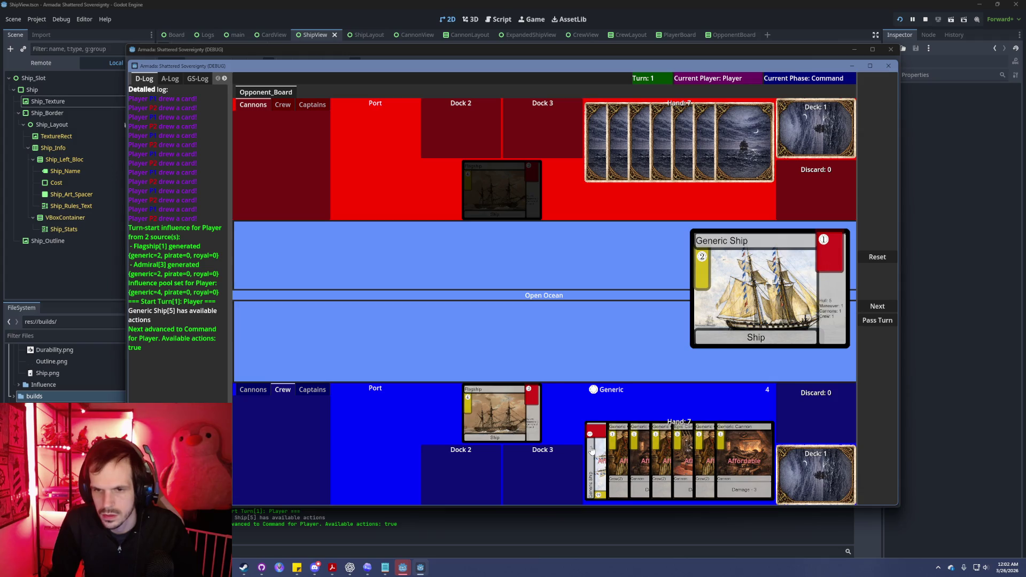
# Assign the Admiral to the Flagship and play a Generic Cannon and a Generic Crew card.
pyautogui.click(313, 390)
pyautogui.click(280, 436)
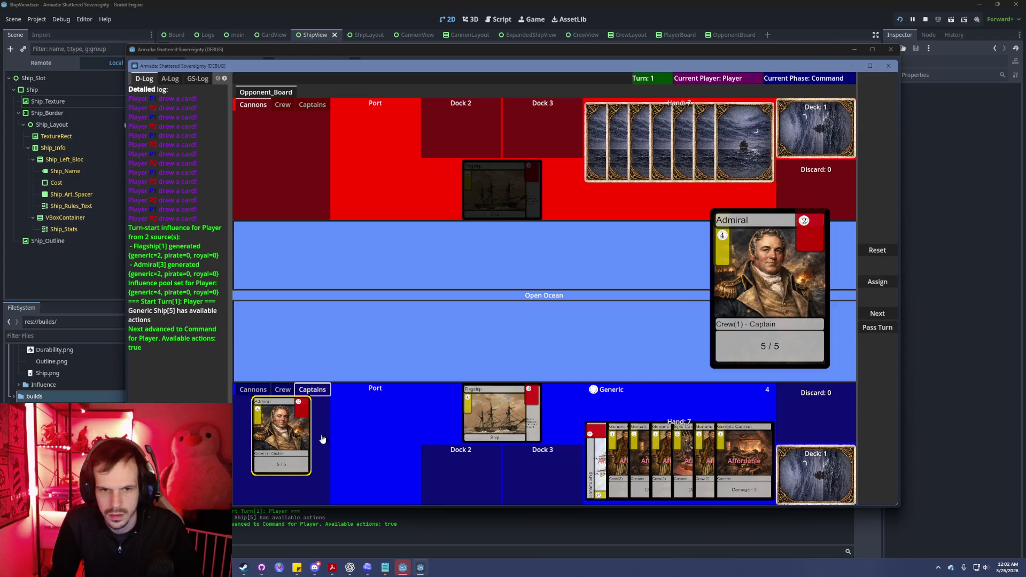
pyautogui.click(870, 289)
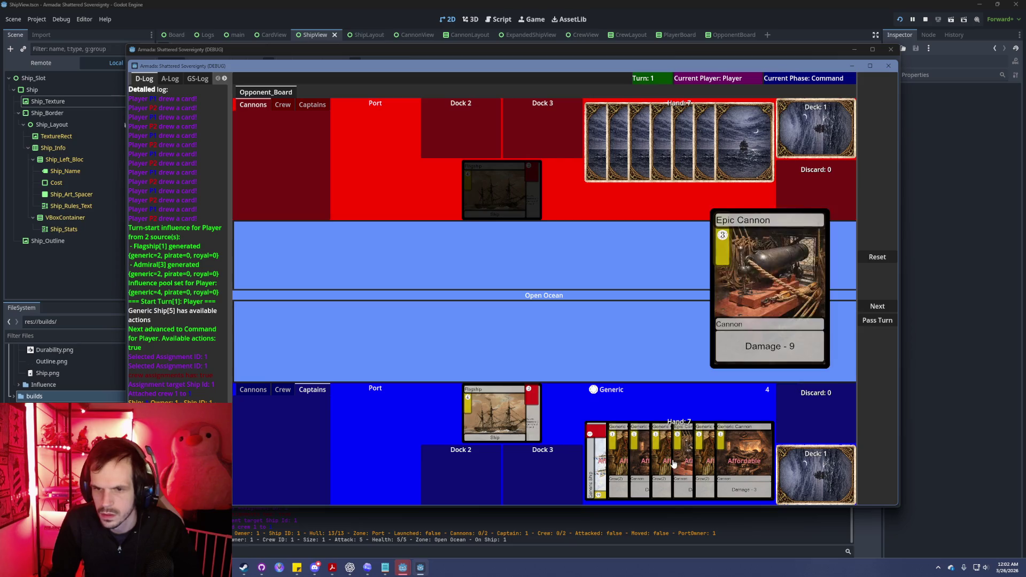
pyautogui.click(620, 461)
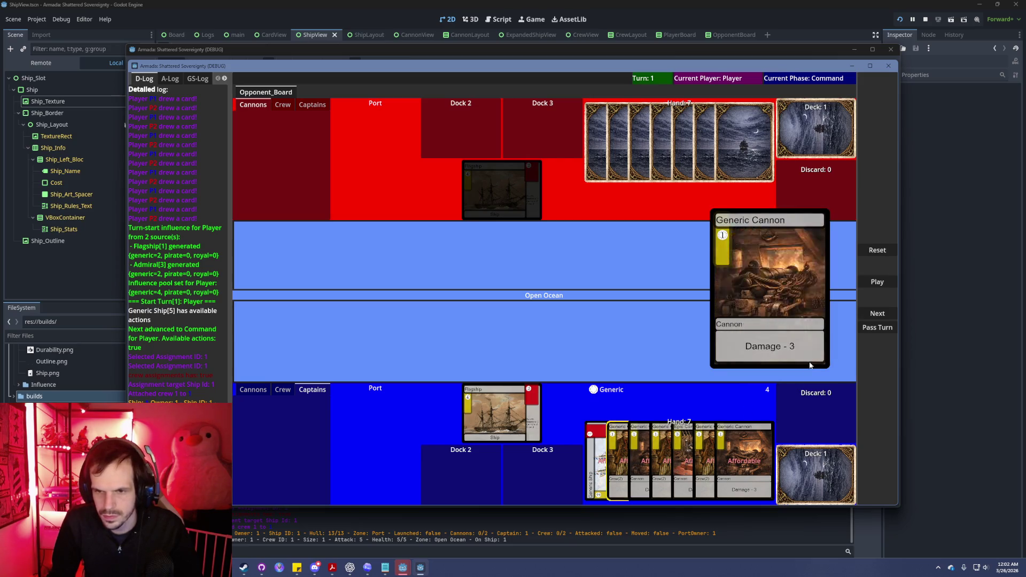
pyautogui.click(881, 285)
pyautogui.click(671, 462)
pyautogui.click(879, 285)
# Attach the Generic Crew cards to the Flagship.
pyautogui.click(280, 393)
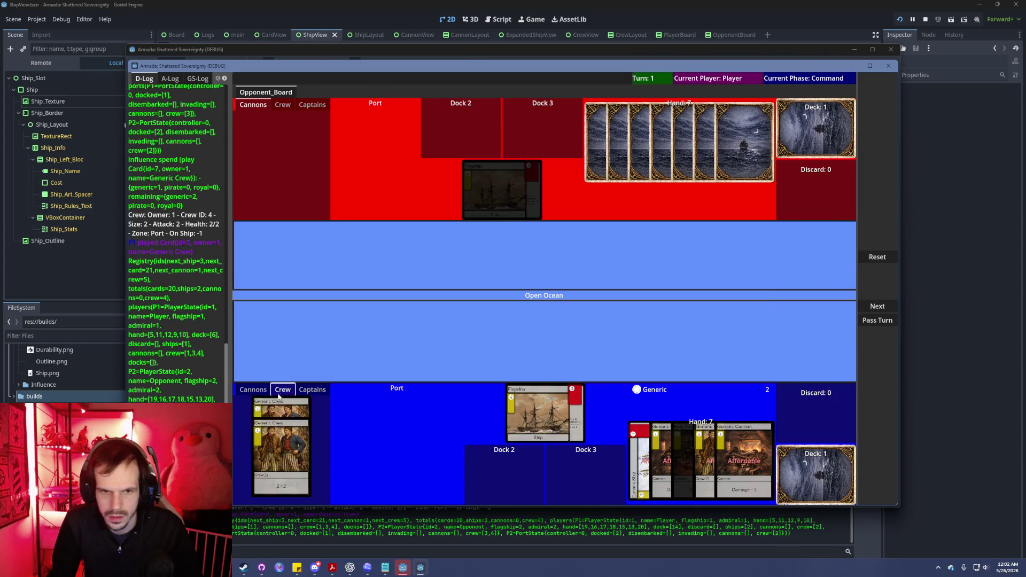
pyautogui.click(278, 432)
pyautogui.click(877, 281)
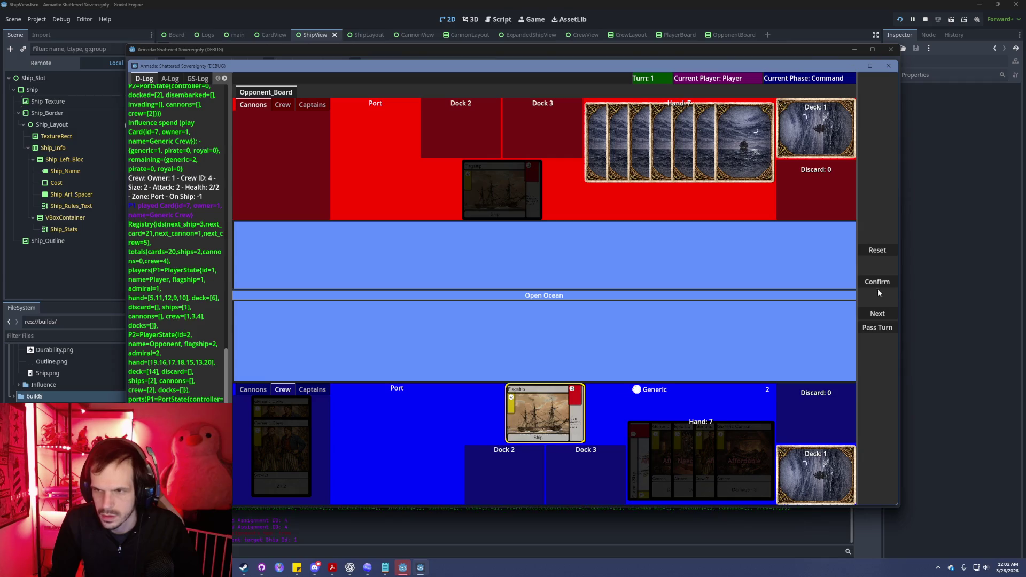
pyautogui.click(878, 289)
pyautogui.click(878, 282)
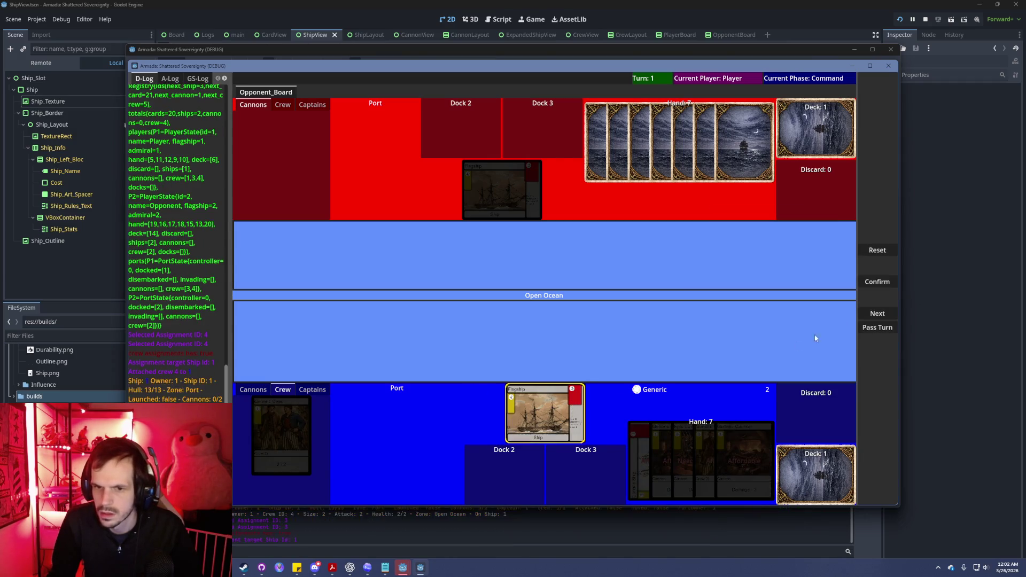
# Launch the Flagship, dock it again, then launch it once more.
pyautogui.click(877, 282)
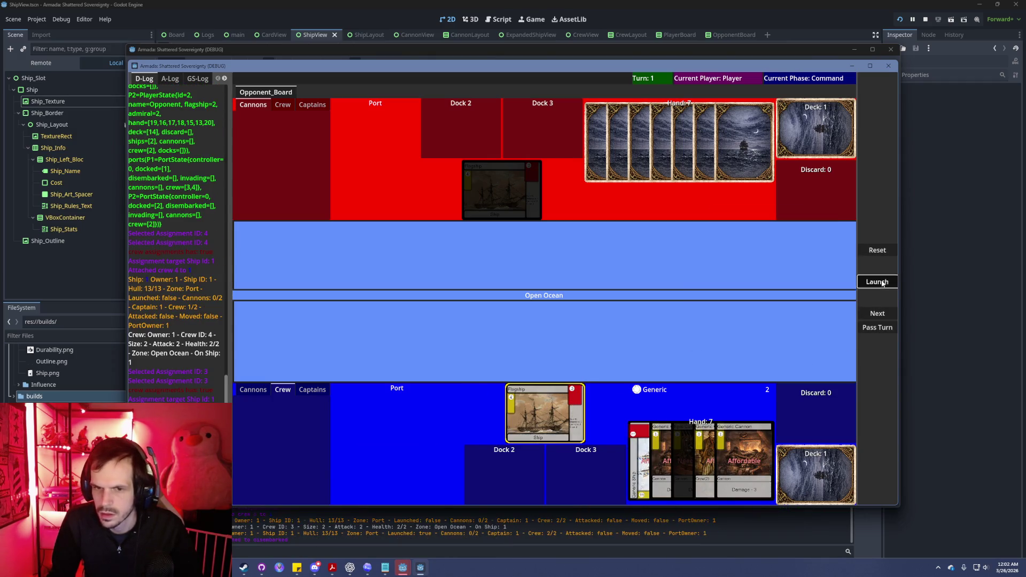
pyautogui.click(395, 474)
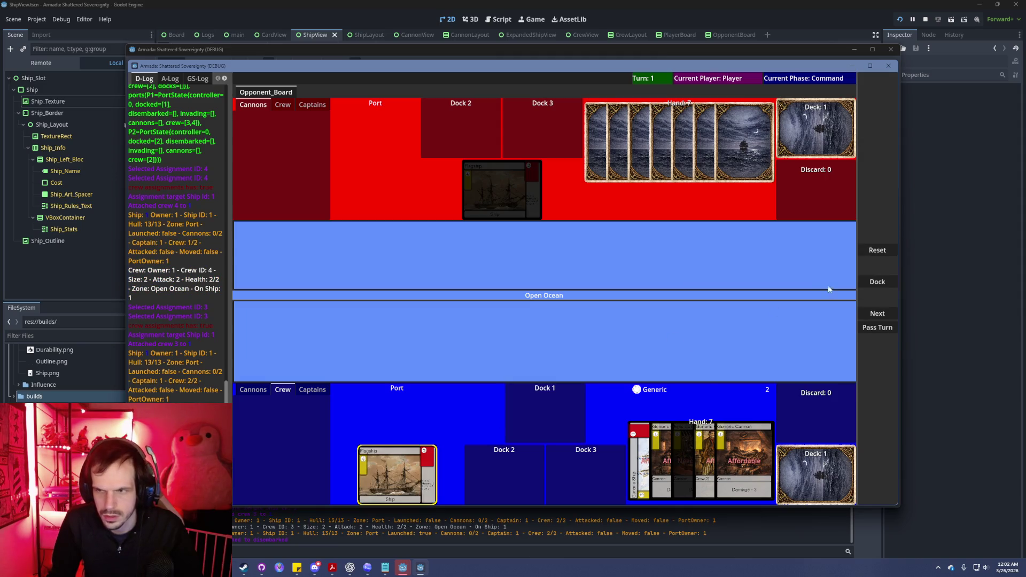
pyautogui.click(877, 282)
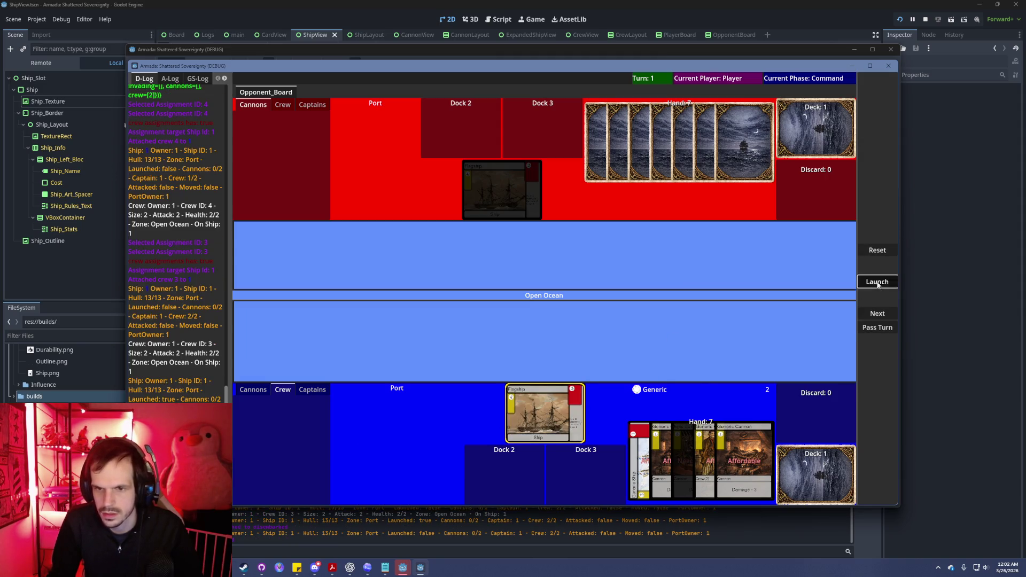
pyautogui.click(877, 282)
pyautogui.click(877, 281)
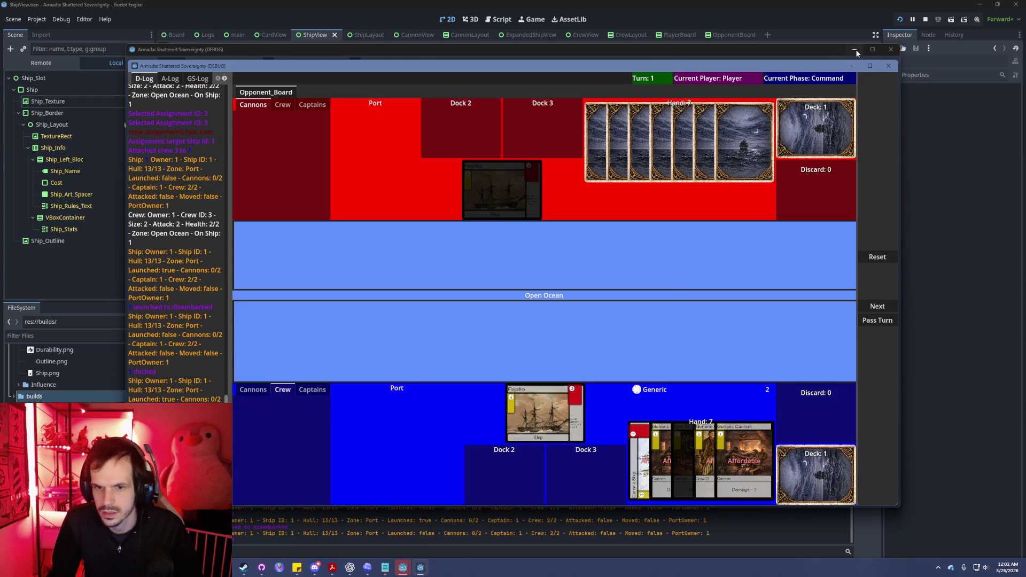
# Close both debug game windows and return to Codex.
pyautogui.click(889, 65)
pyautogui.click(895, 50)
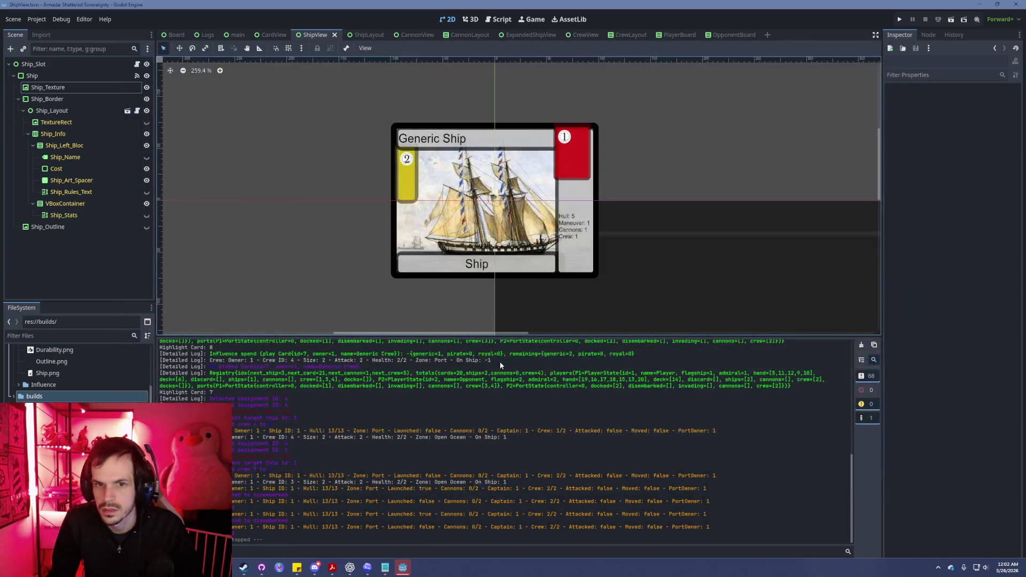
pyautogui.click(499, 20)
pyautogui.hotkey('alt', 'Tab')
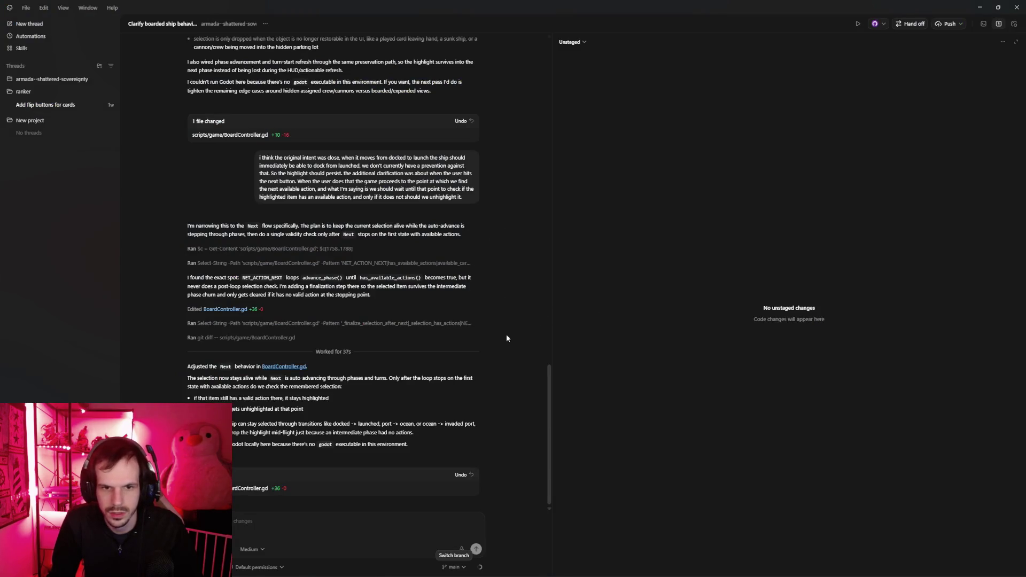
# Show the Branch diff in the review panel and scroll through it.
pyautogui.click(571, 42)
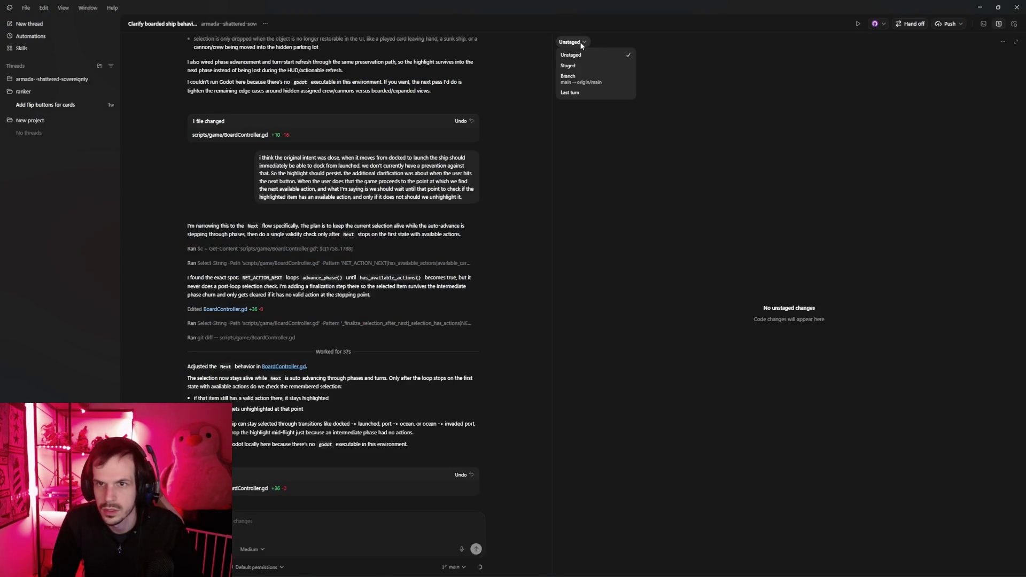
pyautogui.click(582, 78)
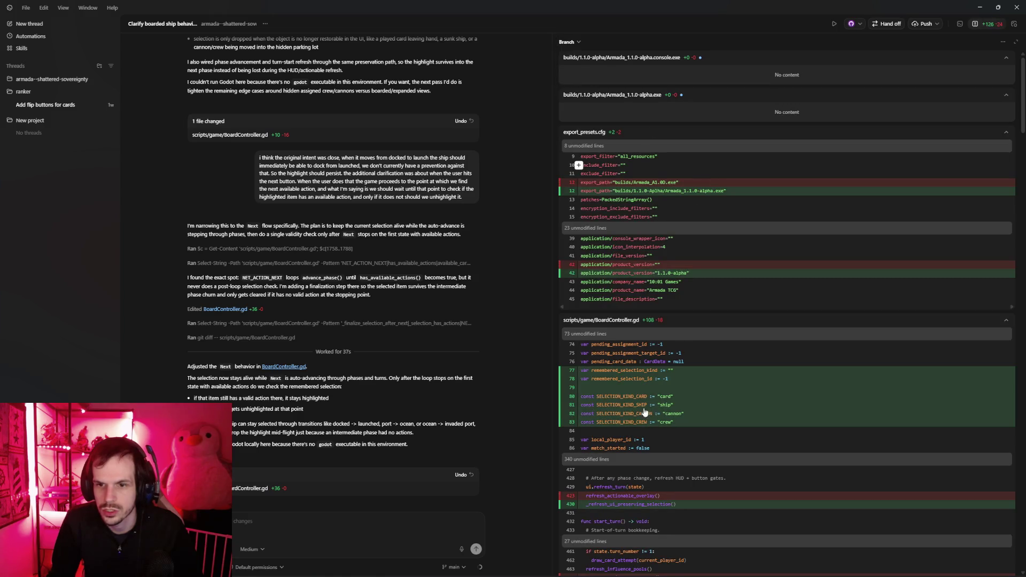
pyautogui.scroll(-3, 659, 398)
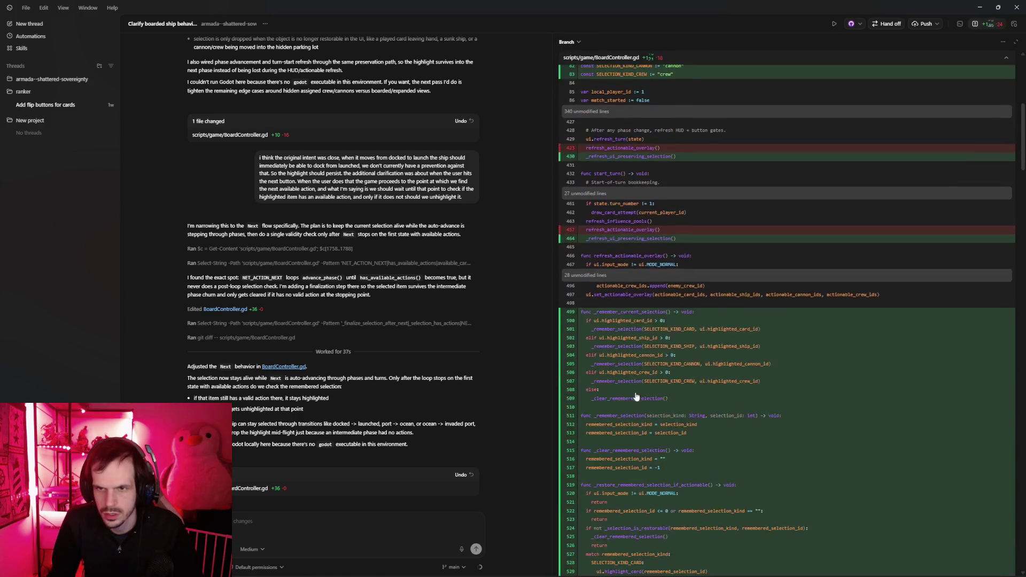
pyautogui.scroll(3, 628, 388)
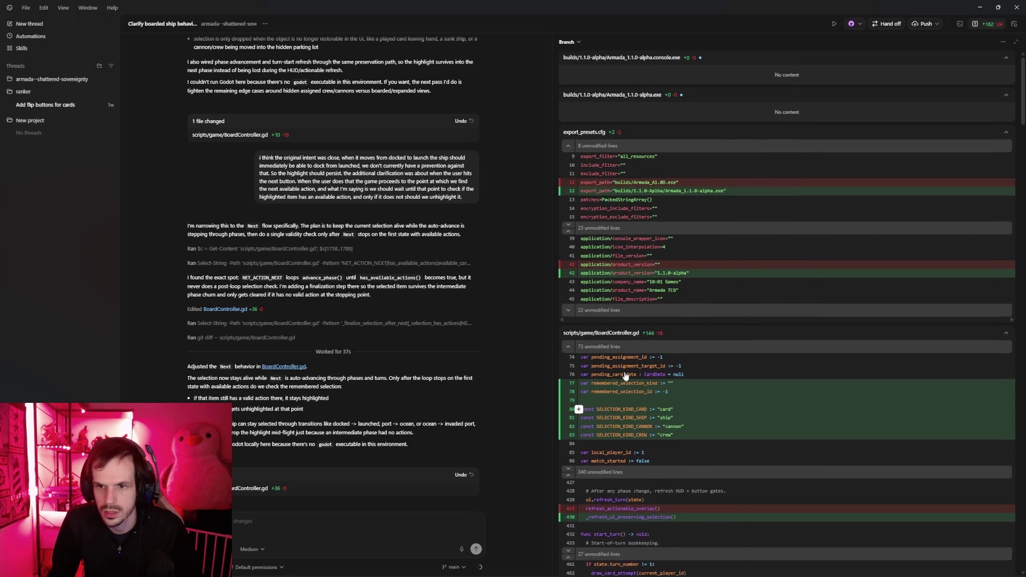
pyautogui.scroll(-15, 626, 376)
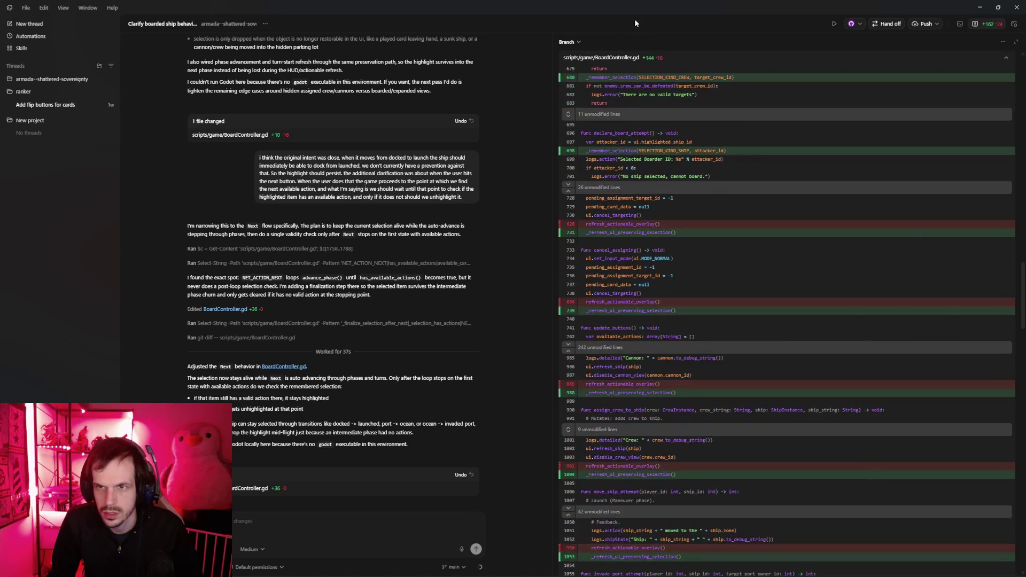
# Cycle the diff view through Staged and Branch, ending on Last turn's BoardController.gd changes (+36).
pyautogui.click(580, 42)
pyautogui.click(593, 65)
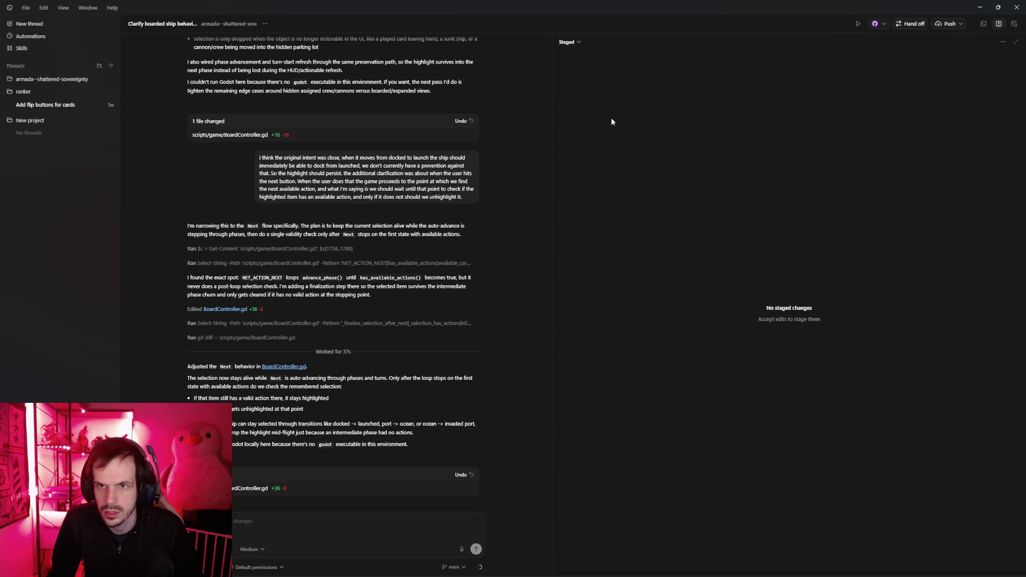
pyautogui.click(573, 41)
pyautogui.click(589, 79)
pyautogui.click(568, 41)
pyautogui.click(570, 92)
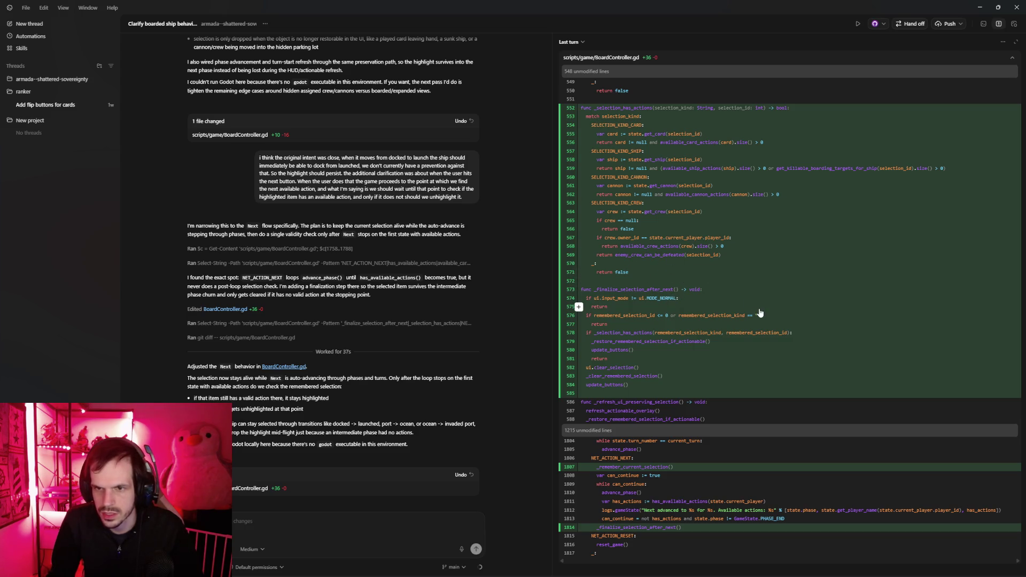
pyautogui.hotkey('alt', 'Tab')
# Scroll up in BoardController.gd until the new _finalize_selection_after_next function is in view.
pyautogui.scroll(15, 331, 230)
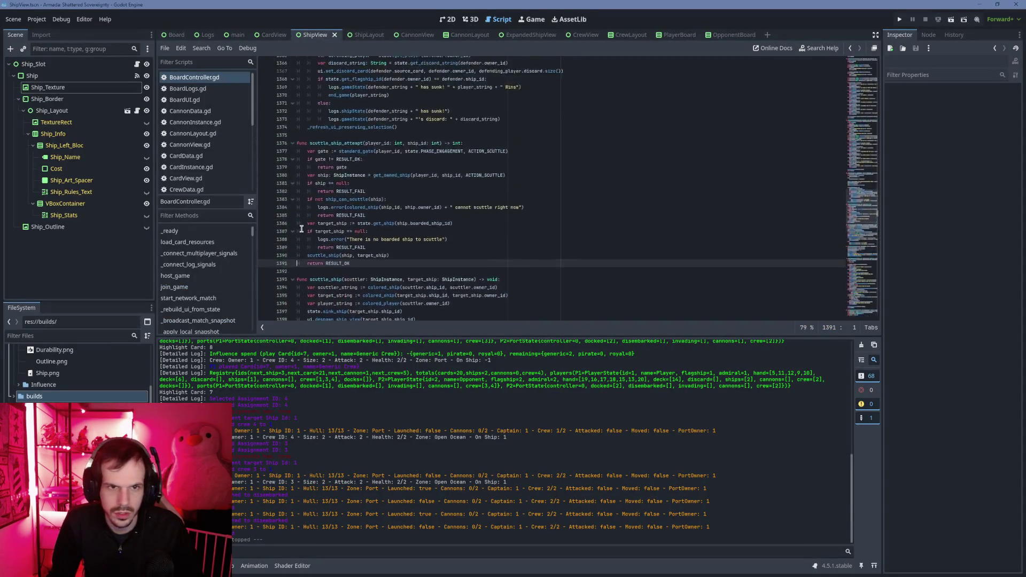
pyautogui.scroll(18, 313, 241)
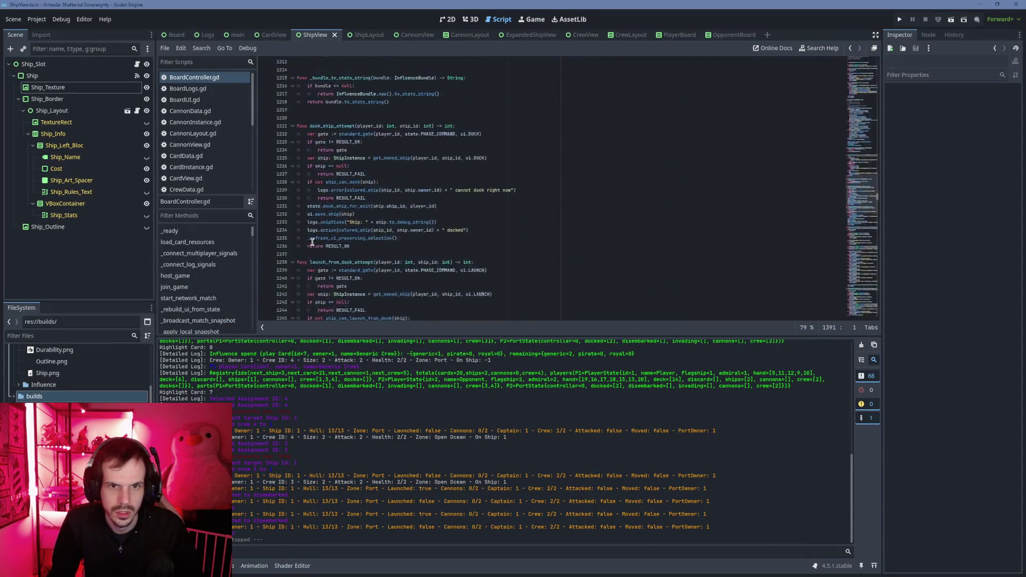
pyautogui.scroll(18, 313, 242)
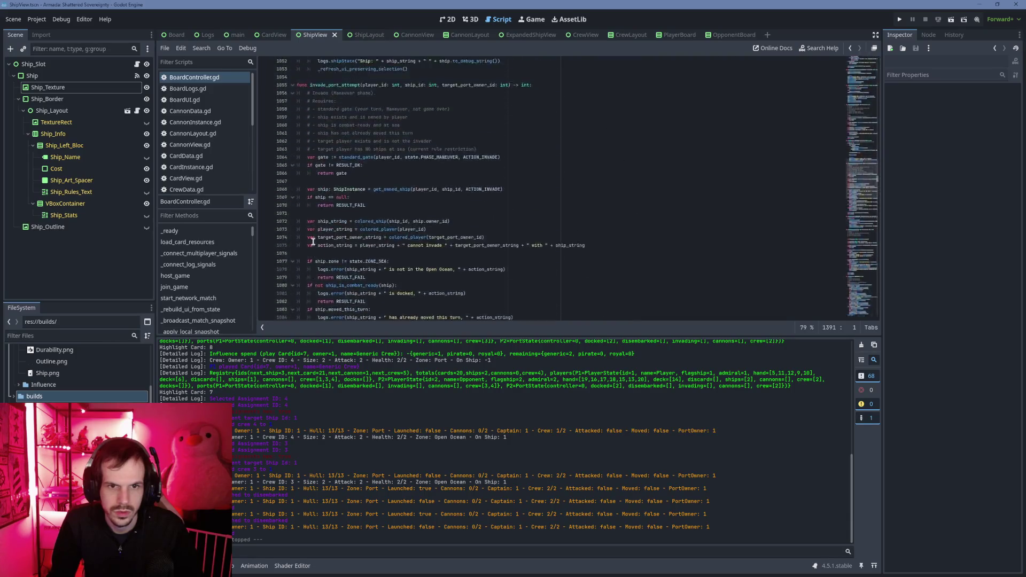
pyautogui.scroll(18, 315, 242)
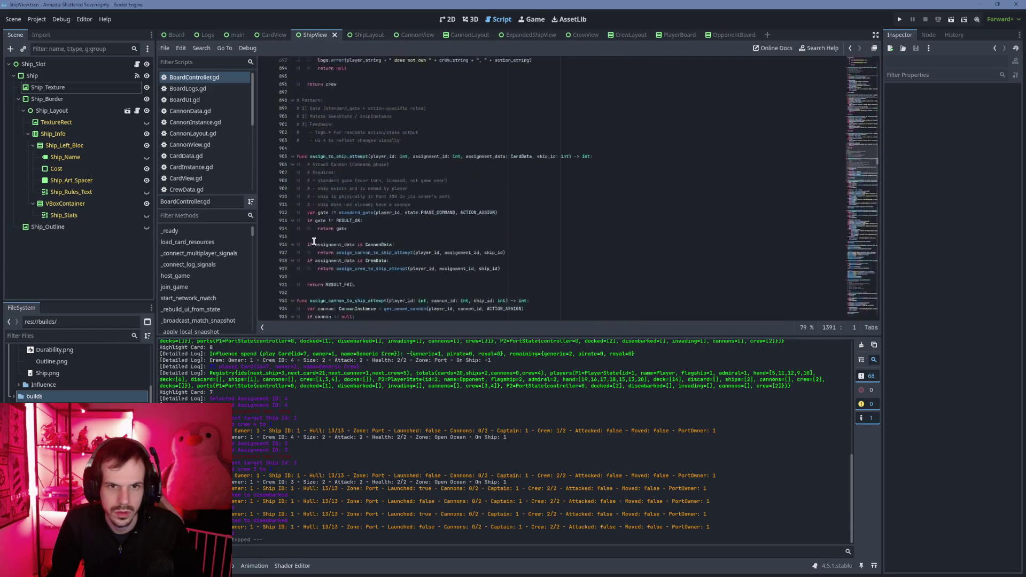
pyautogui.scroll(13, 314, 242)
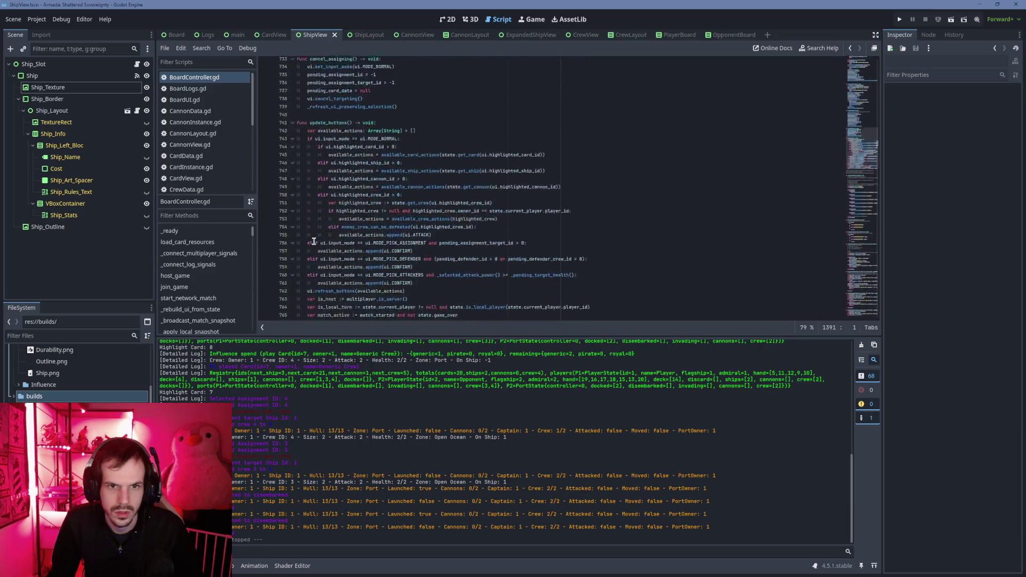
pyautogui.scroll(9, 314, 242)
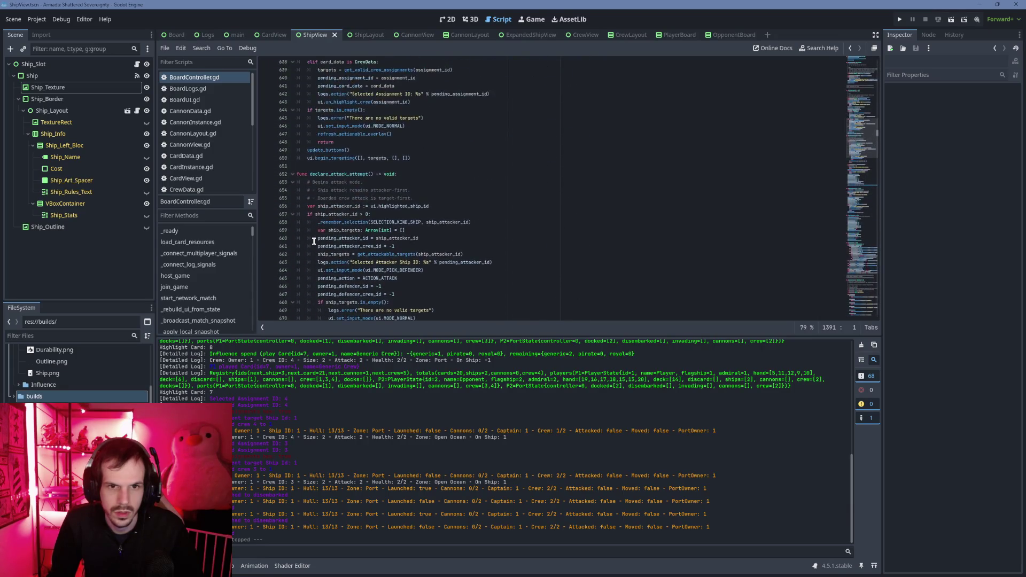
pyautogui.scroll(2, 314, 241)
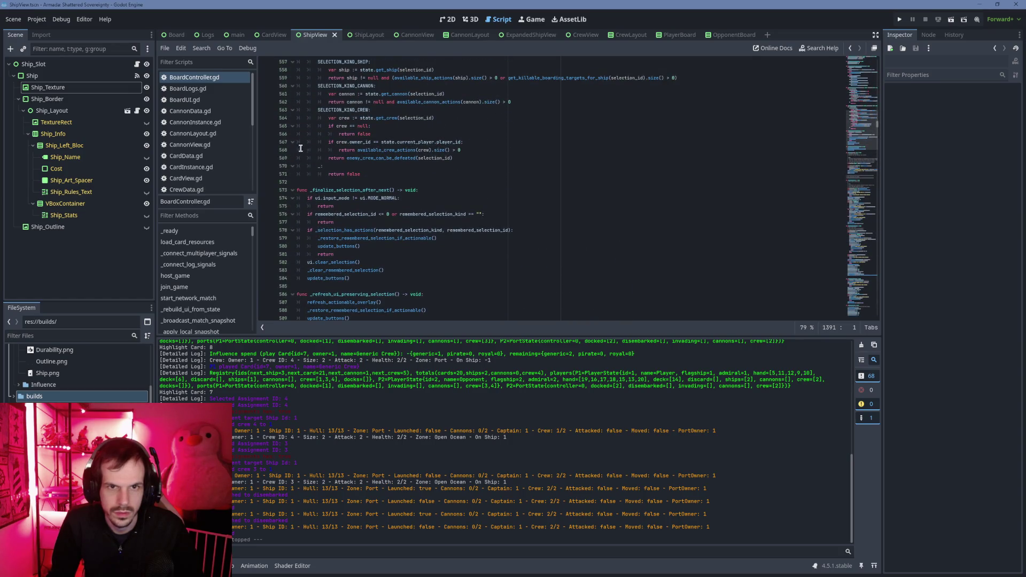
# Report to Codex that the ship gets unhighlighted after launch/dock or moving despite having available actions.
pyautogui.hotkey('alt', 'Tab')
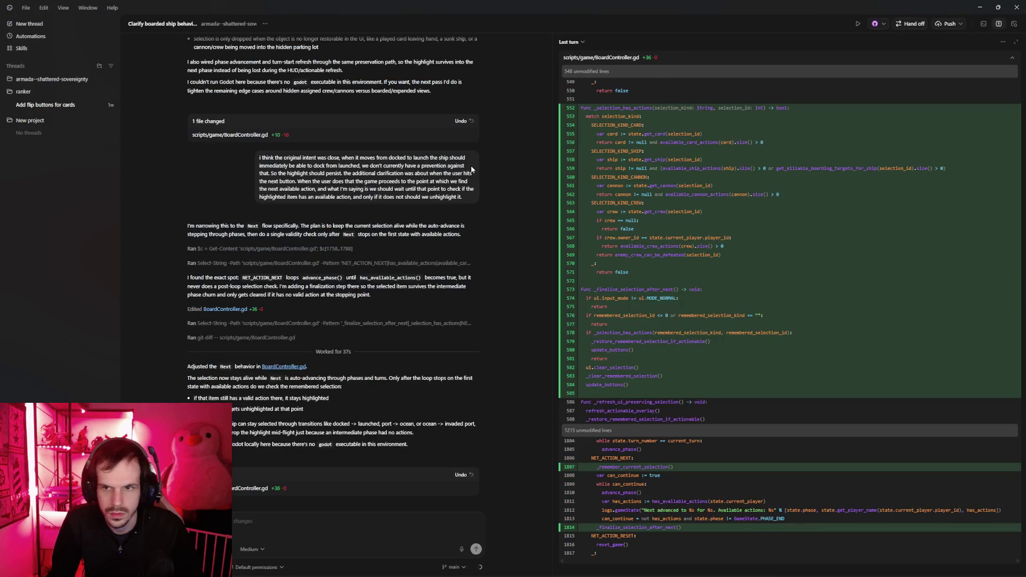
pyautogui.hotkey('alt', 'Tab')
pyautogui.hotkey('alt', 'Tab')
pyautogui.write('ok')
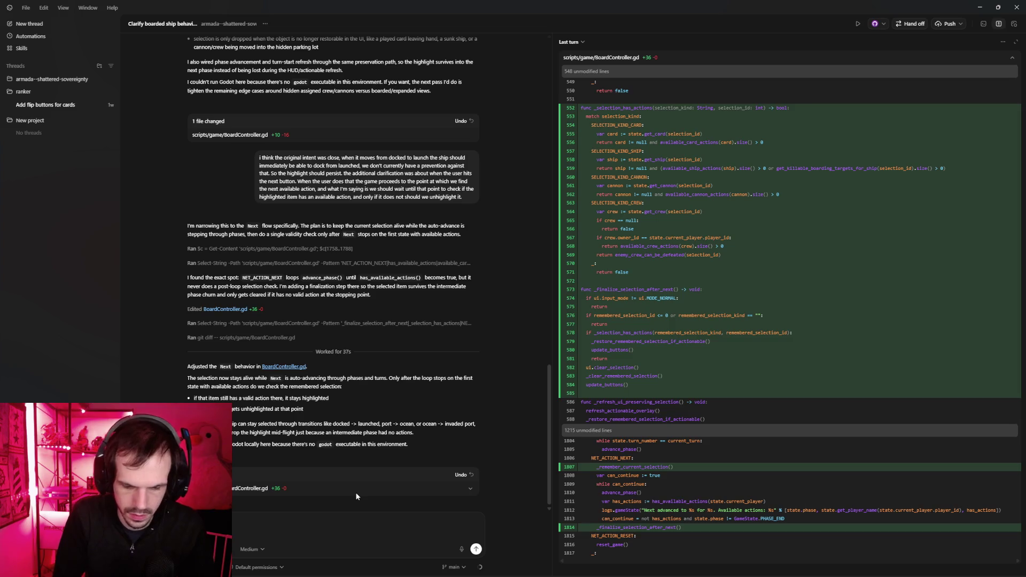
pyautogui.write("ip get's de")
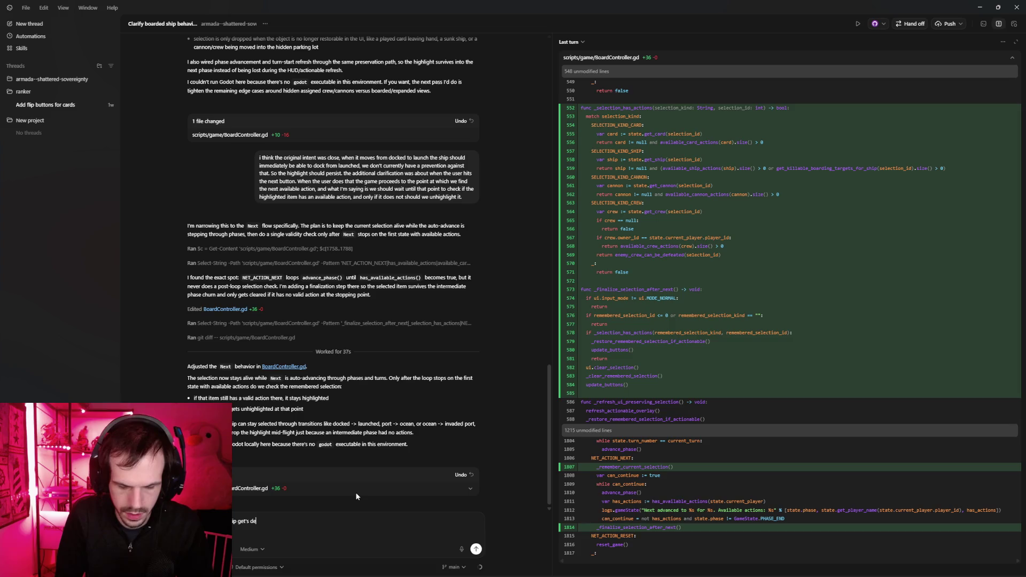
pyautogui.write('selected when i launch/')
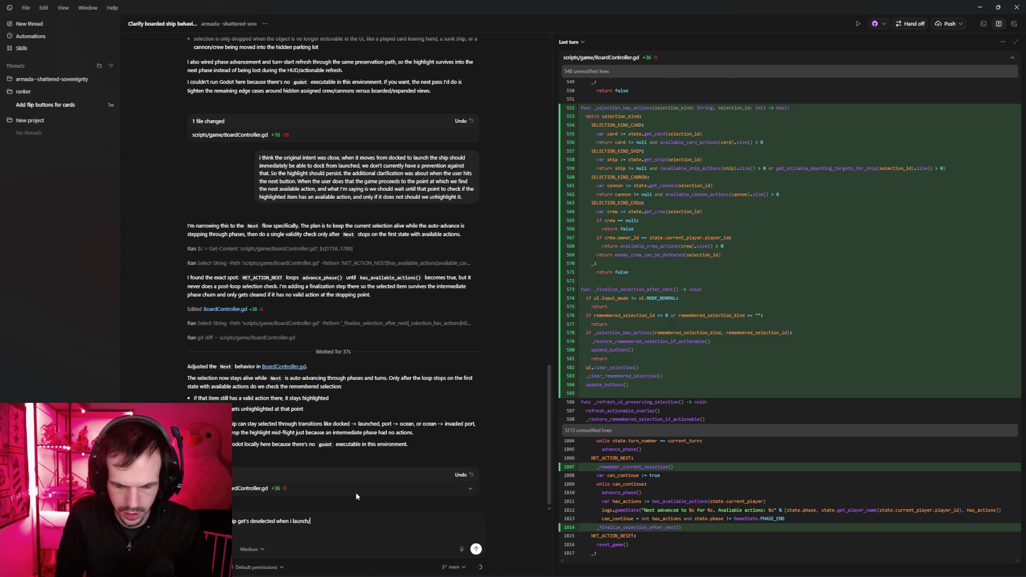
pyautogui.write('dock/move etc even if they ')
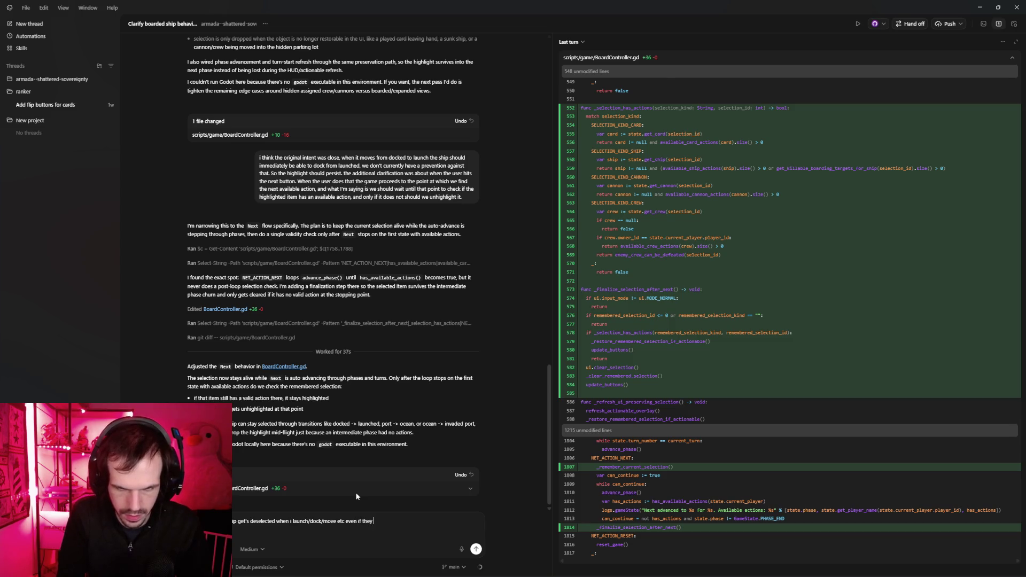
pyautogui.write('have availab')
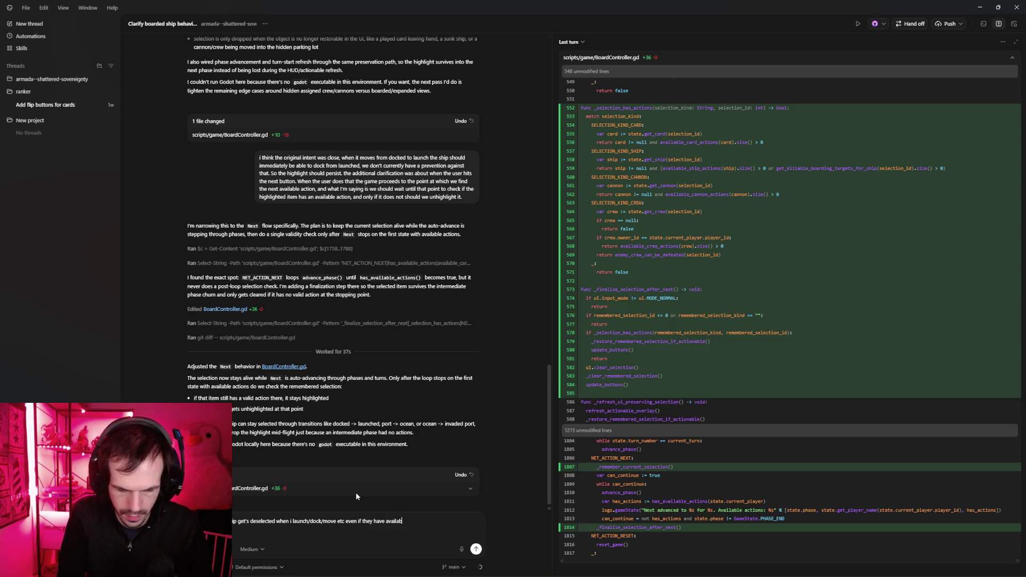
pyautogui.write('le actions af')
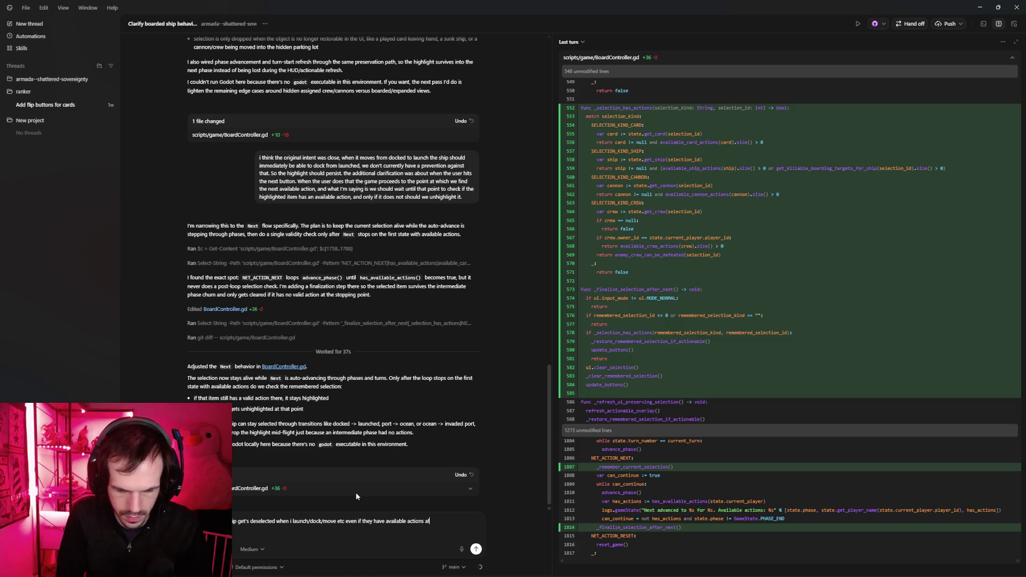
pyautogui.write('ter said movement')
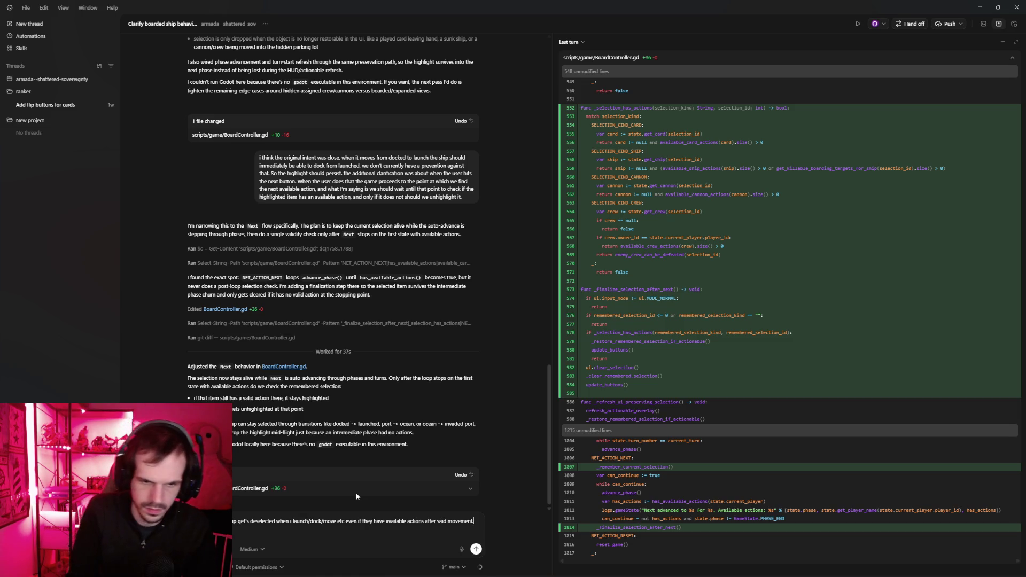
pyautogui.doubleClick(270, 521)
pyautogui.write('unhighlighted')
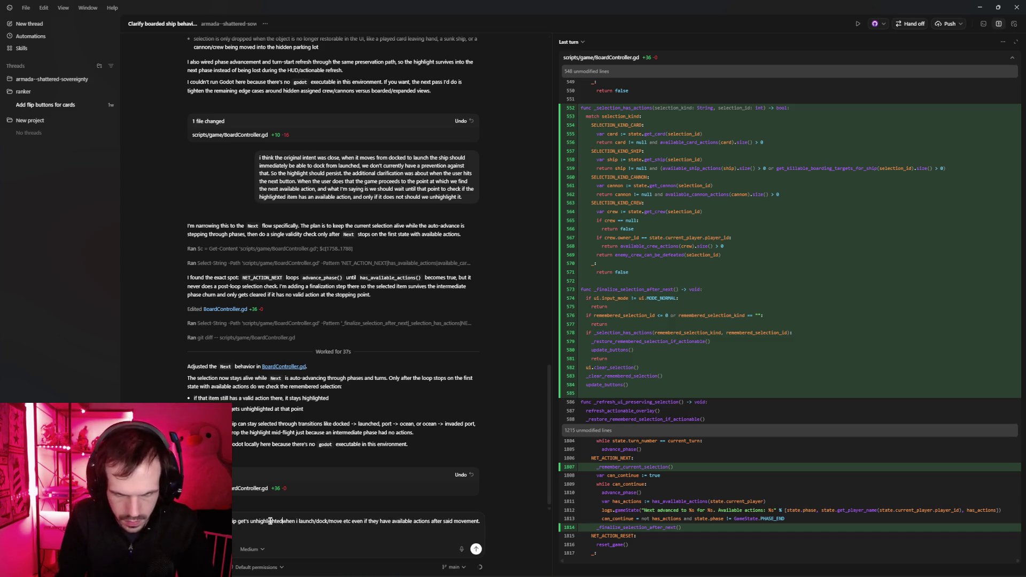
pyautogui.click(476, 548)
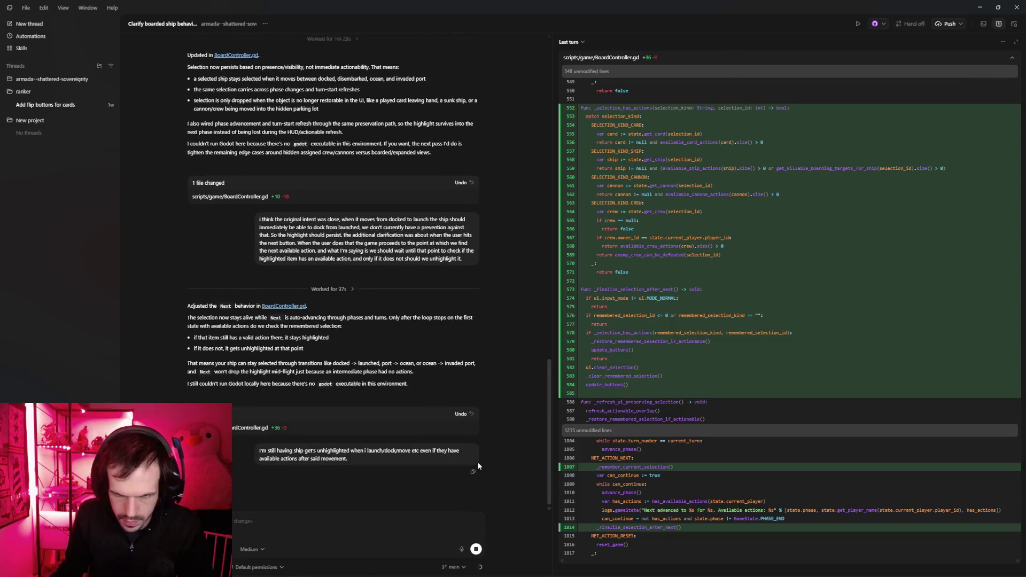
# Review the unstaged diff and commit the rebuild-path fix to main with a blank message.
pyautogui.click(582, 42)
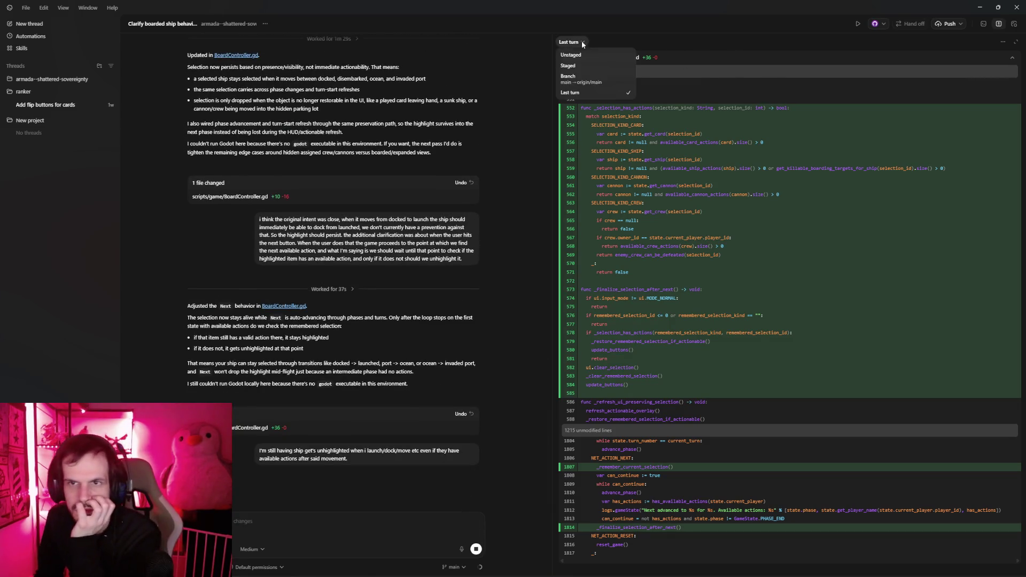
pyautogui.click(584, 54)
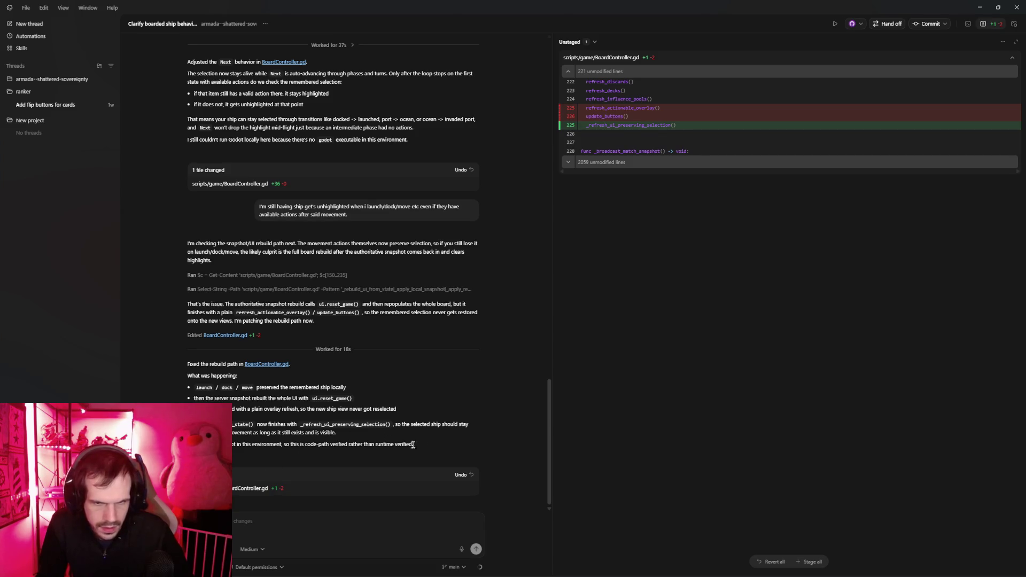
pyautogui.click(930, 24)
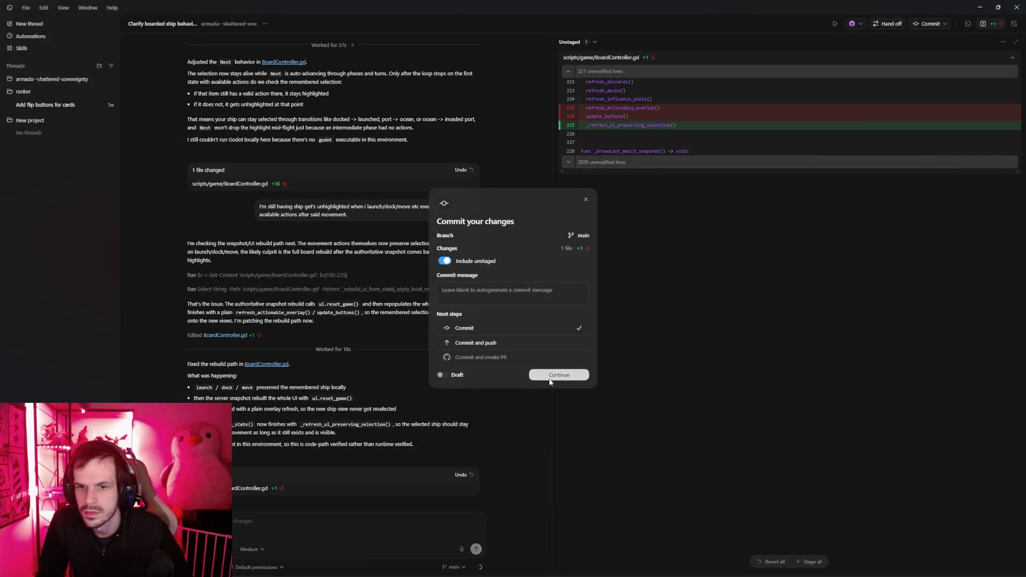
pyautogui.click(550, 379)
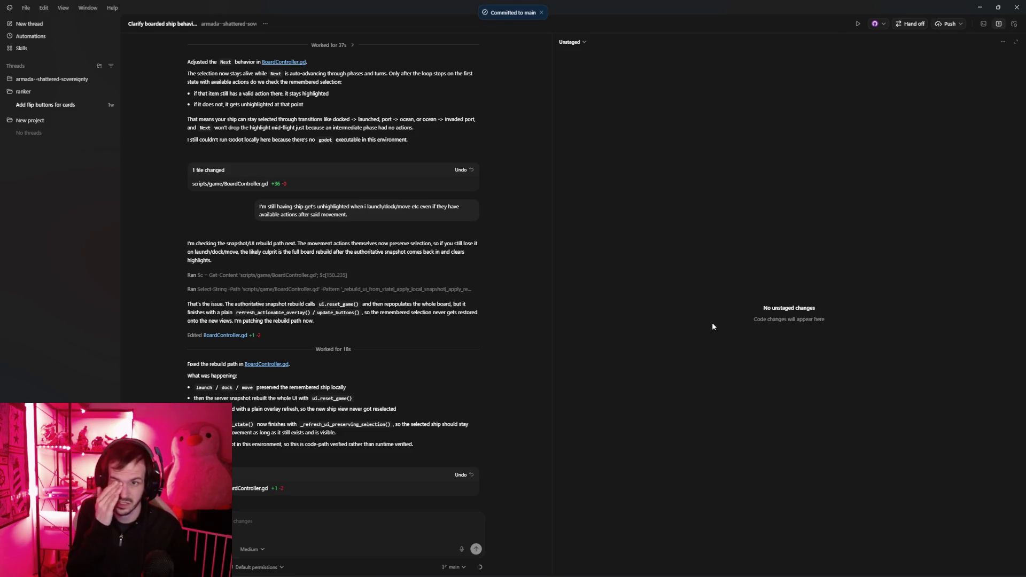
pyautogui.hotkey('alt', 'Tab')
# Run a debug build, host and join a local match, advance to Command phase, and pick the Admiral captain.
pyautogui.press('F5')
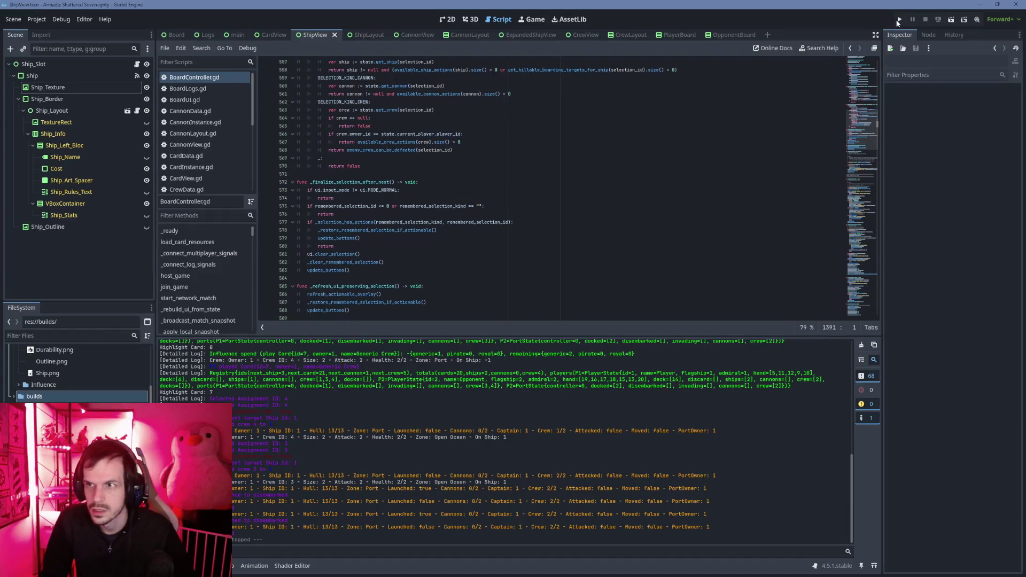
pyautogui.click(484, 305)
pyautogui.click(553, 305)
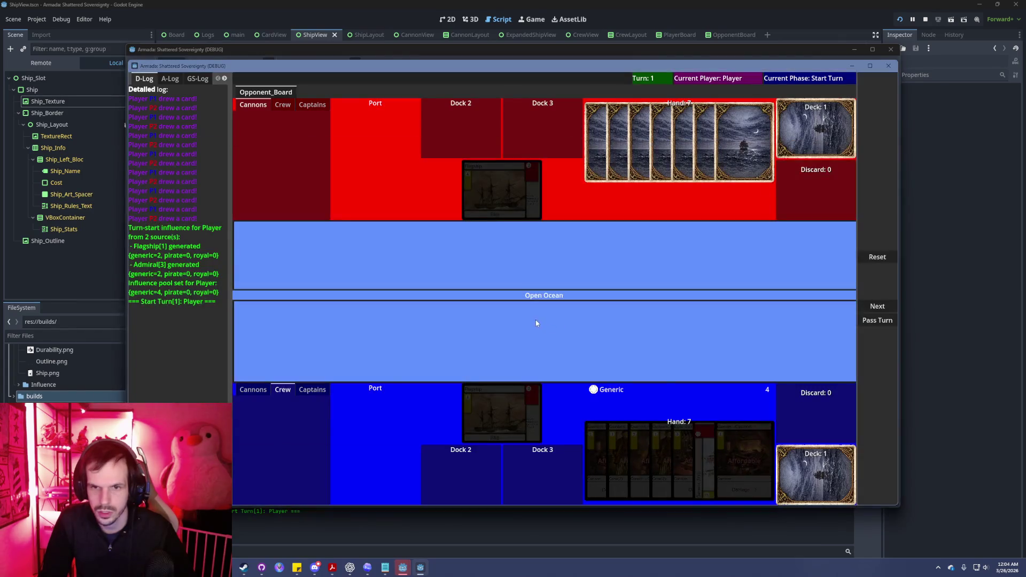
pyautogui.click(878, 306)
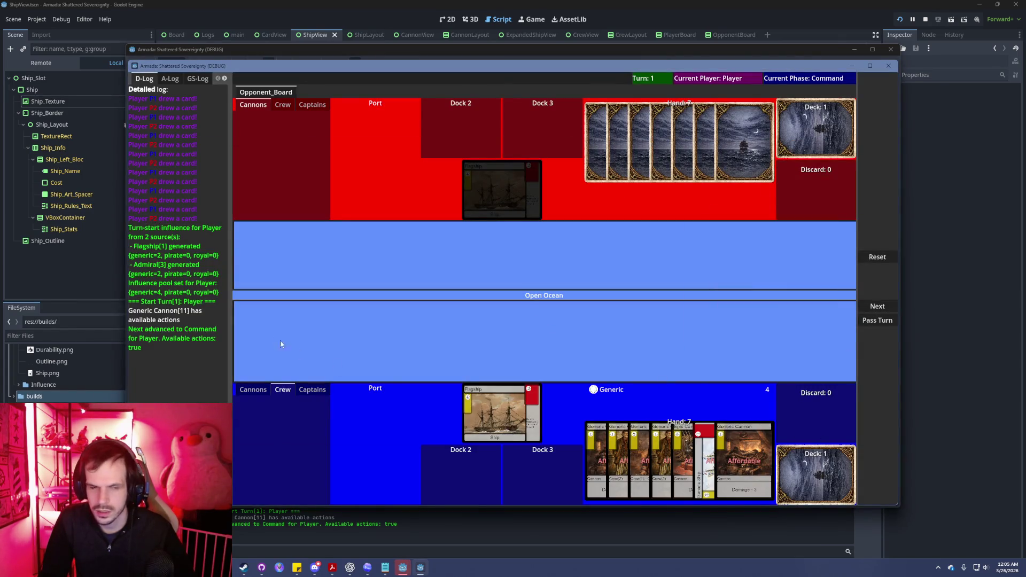
pyautogui.click(312, 390)
pyautogui.click(878, 282)
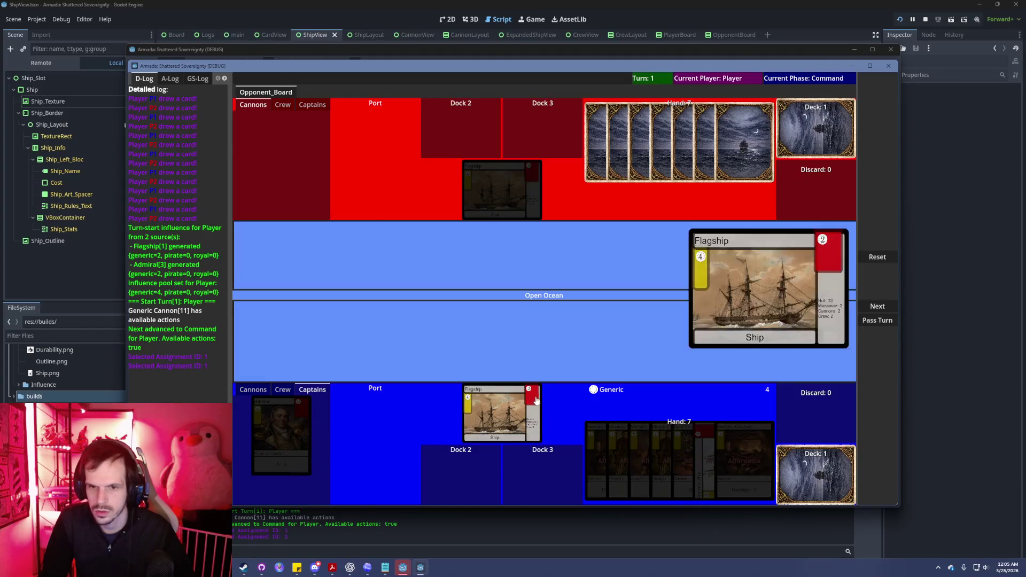